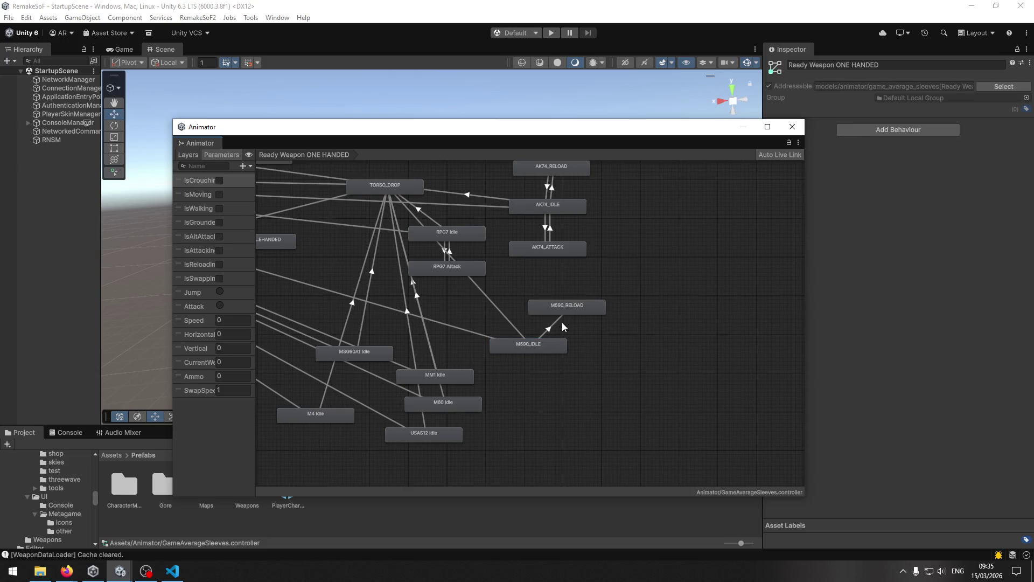
# On the M590_IDLE→M590_RELOAD transition, turn off Has Exit Time and add condition IsReloading true
pyautogui.click(555, 327)
pyautogui.scroll(3, 574, 347)
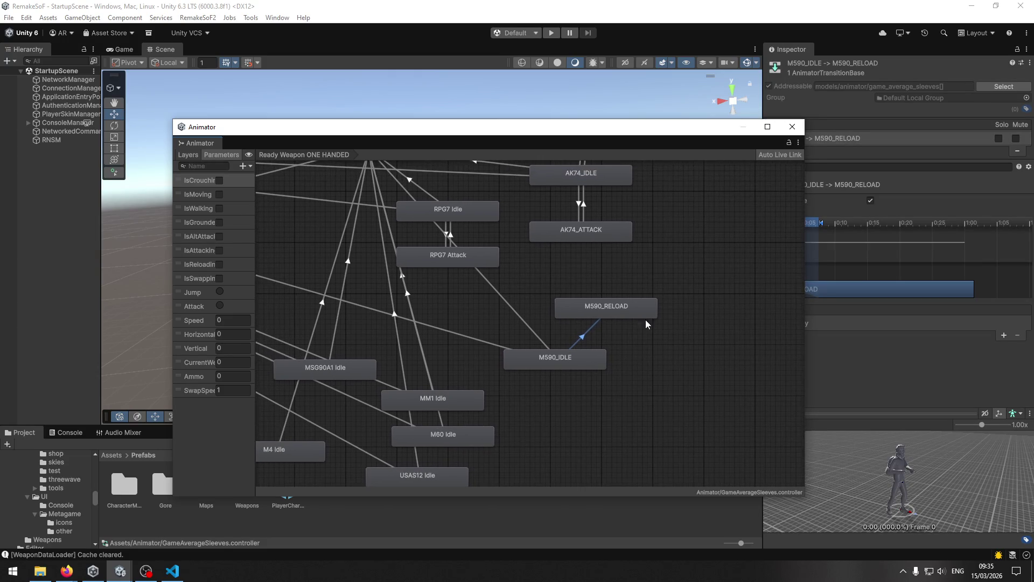
pyautogui.moveTo(622, 132); pyautogui.dragTo(549, 128)
pyautogui.click(870, 201)
pyautogui.click(1004, 335)
pyautogui.click(824, 323)
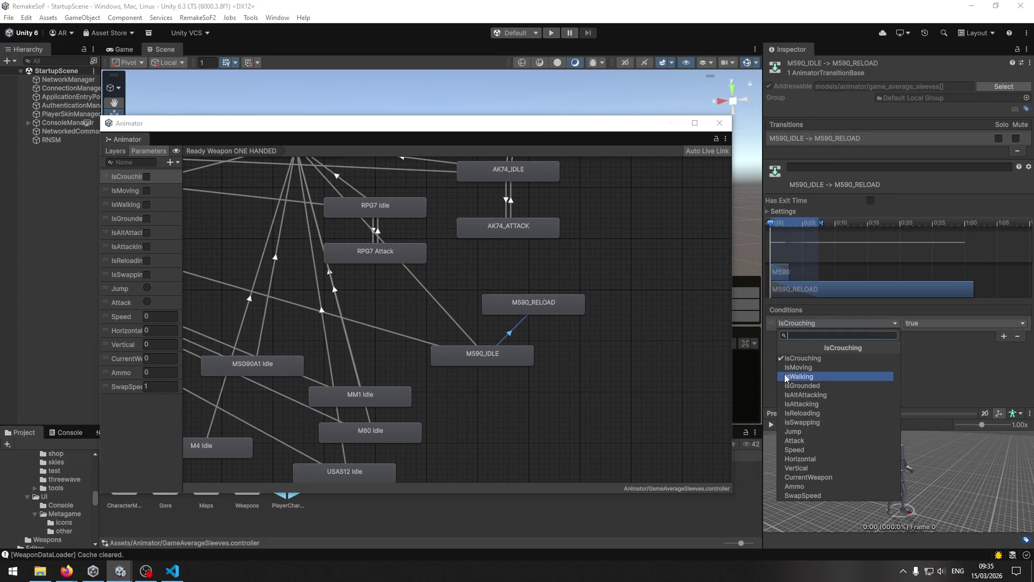
pyautogui.click(808, 413)
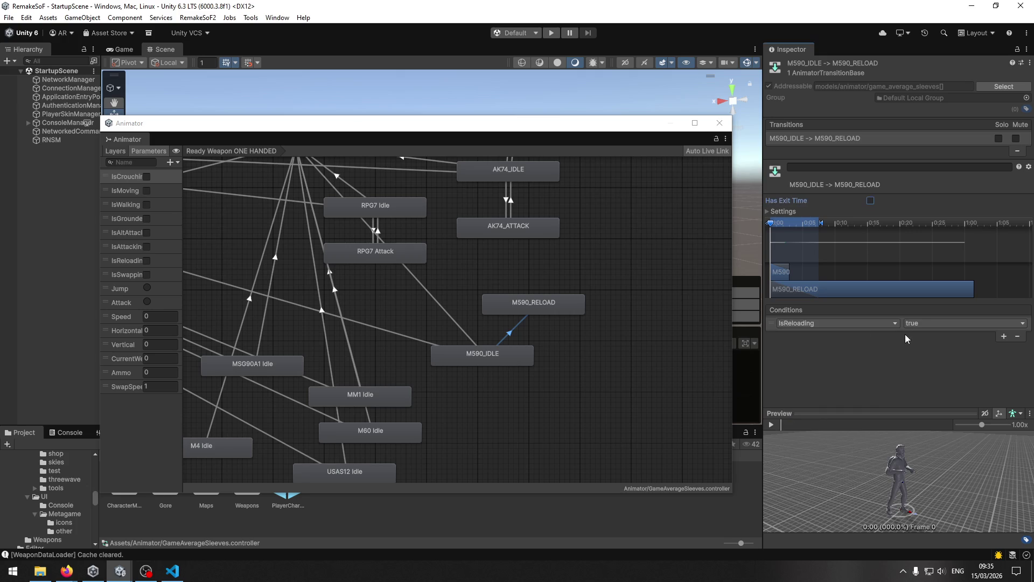
# Draw a new transition from M590_RELOAD back to M590_IDLE
pyautogui.rightClick(511, 352)
pyautogui.click(555, 305)
pyautogui.rightClick(555, 305)
pyautogui.click(562, 310)
pyautogui.click(530, 348)
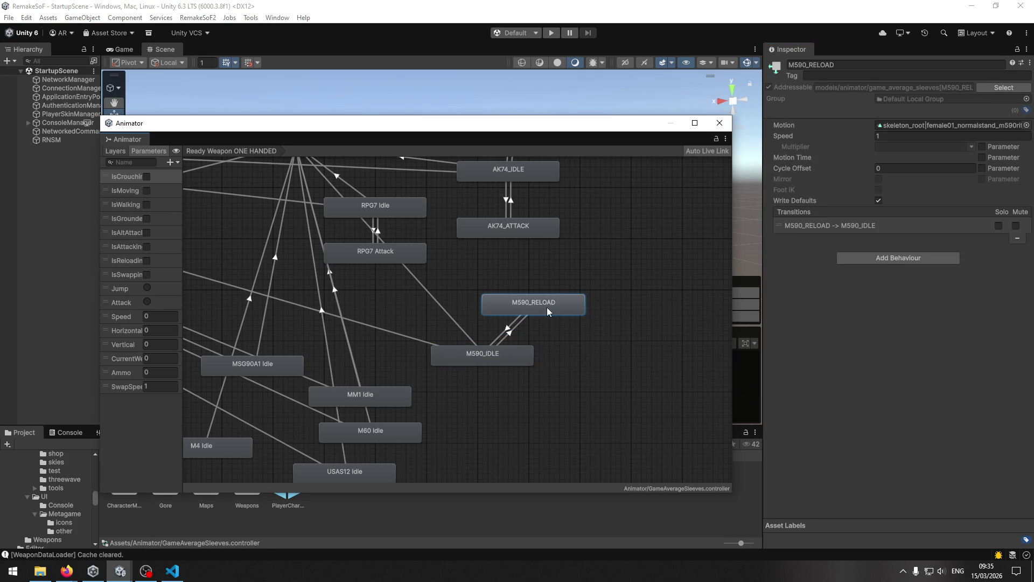
# Give the M590_RELOAD→M590_IDLE transition the condition IsReloading false
pyautogui.click(521, 324)
pyautogui.click(510, 329)
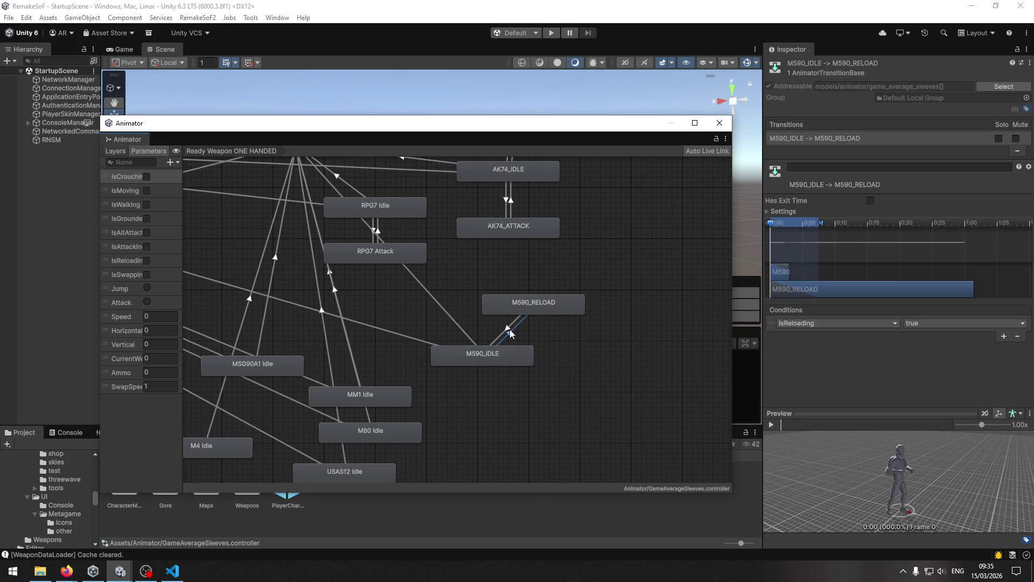
pyautogui.click(506, 330)
pyautogui.click(1003, 335)
pyautogui.click(862, 322)
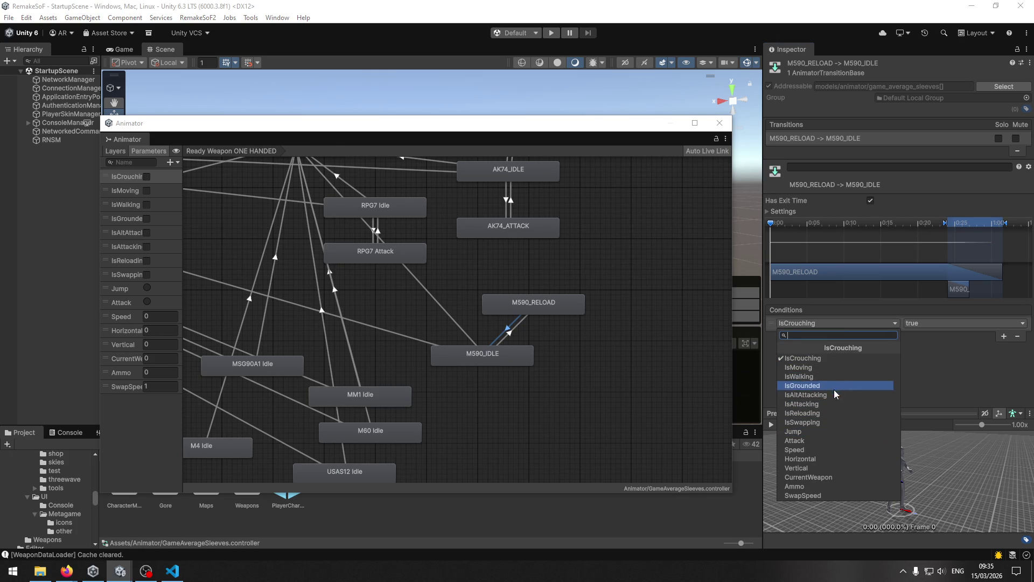
pyautogui.click(835, 413)
pyautogui.click(911, 323)
pyautogui.click(920, 348)
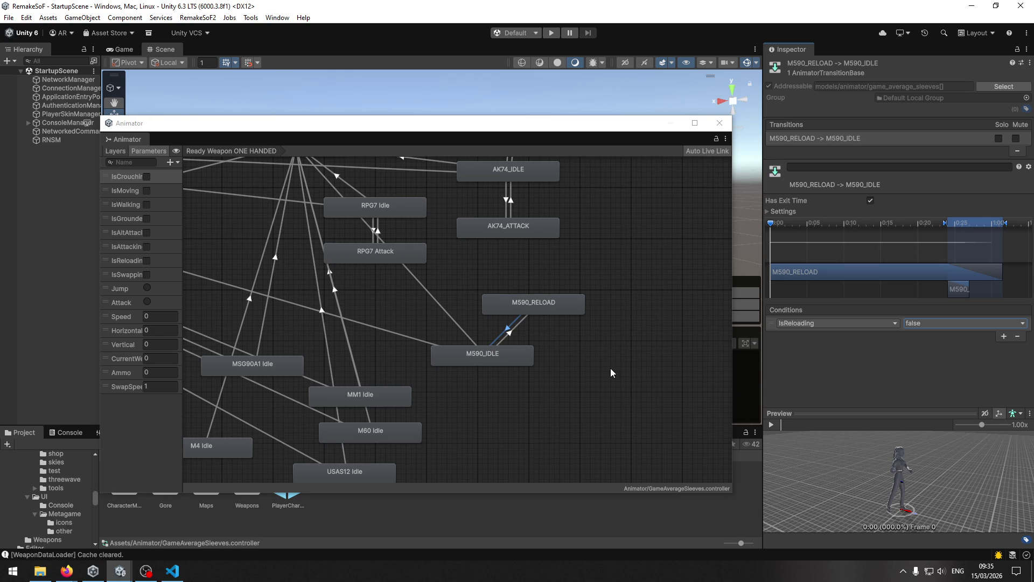
pyautogui.click(571, 349)
pyautogui.moveTo(392, 401); pyautogui.dragTo(450, 384)
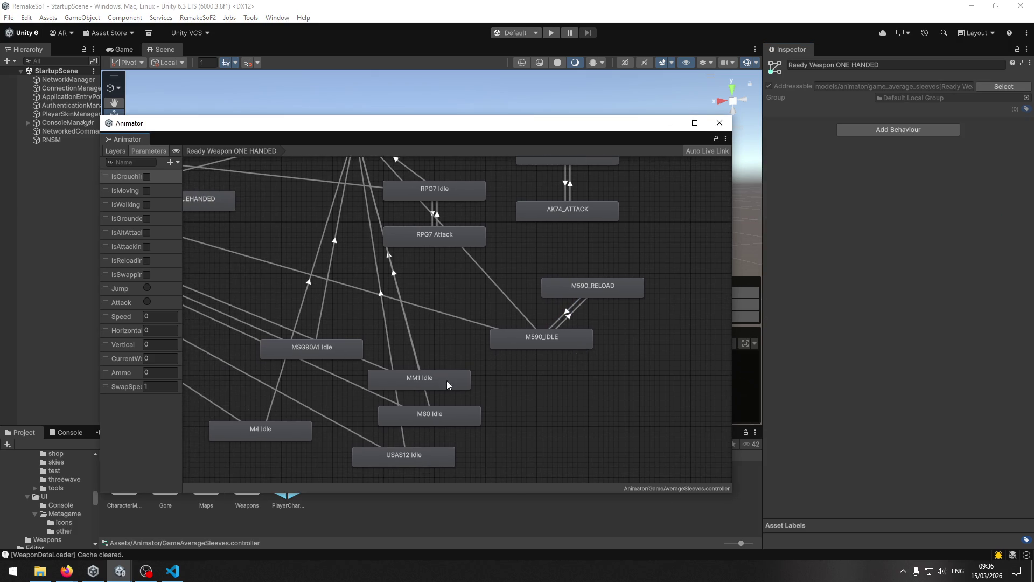
# Create an empty state beside MM1 Idle and name it MM1_RELOAD
pyautogui.click(451, 384)
pyautogui.rightClick(506, 392)
pyautogui.moveTo(557, 395)
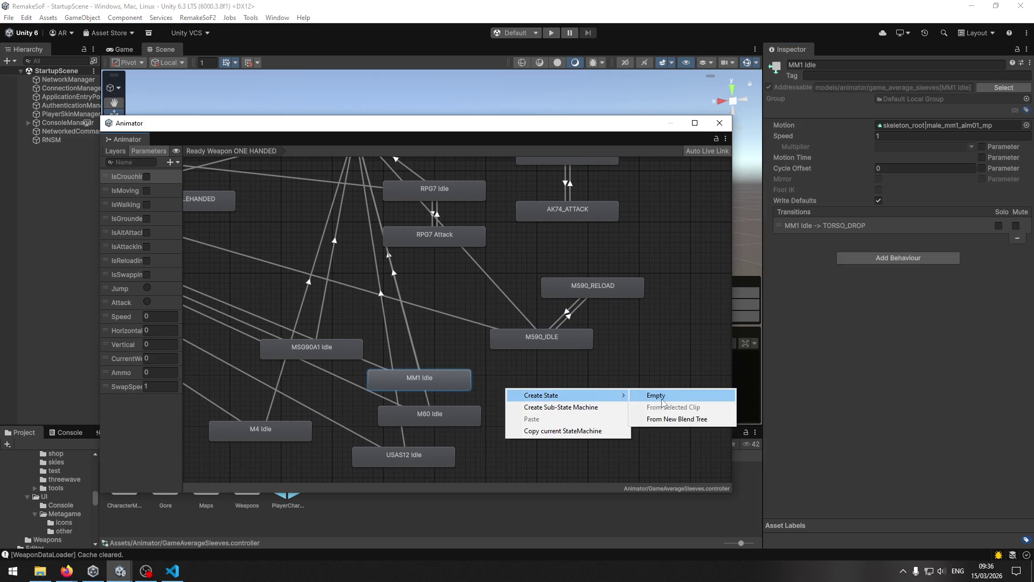
pyautogui.click(654, 395)
pyautogui.click(558, 398)
pyautogui.click(866, 64)
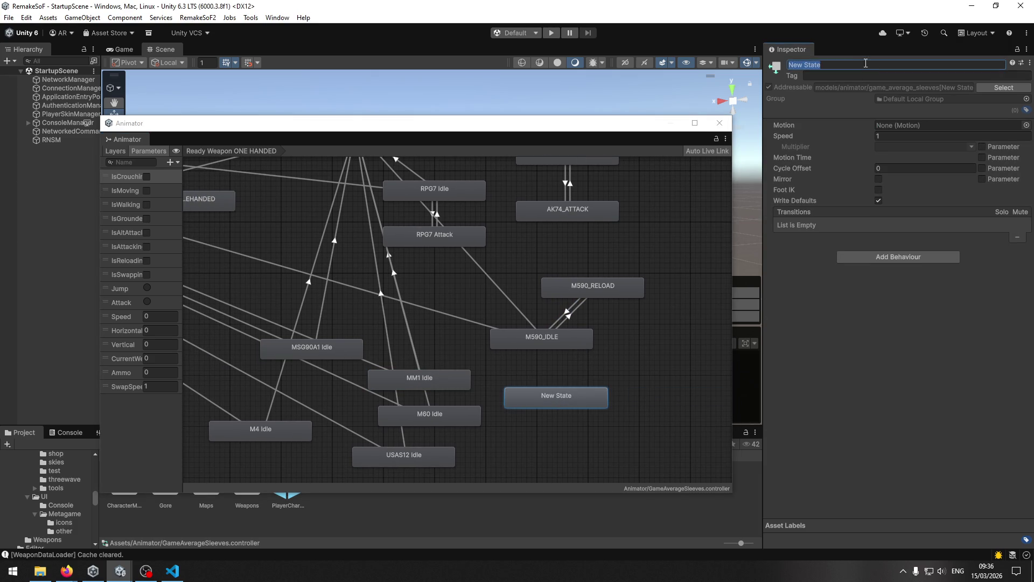
pyautogui.write('M1_')
pyautogui.write('RELOA')
pyautogui.click(442, 387)
# Rename the MM1 Idle state to MM1_IDLE
pyautogui.doubleClick(831, 63)
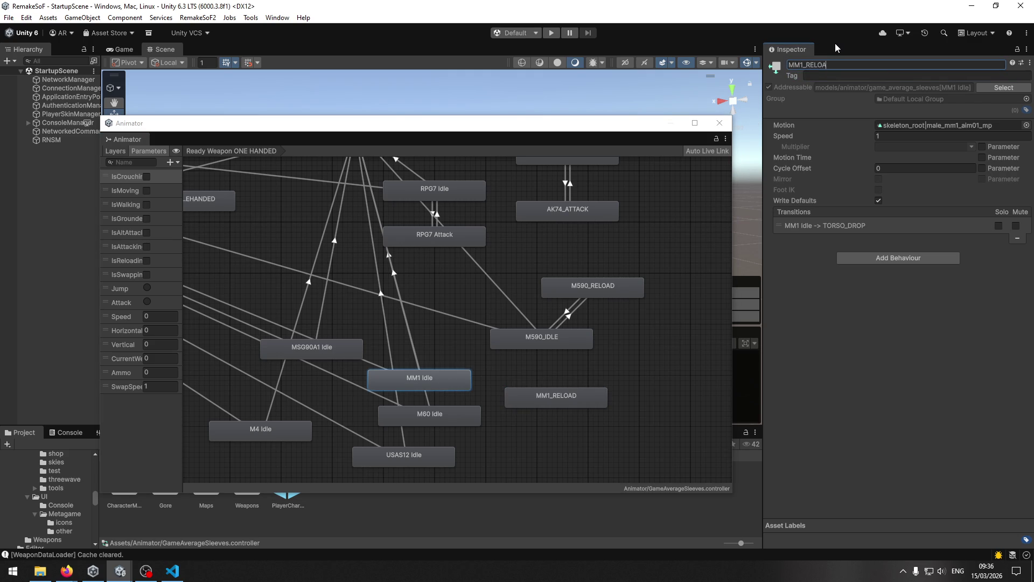
pyautogui.write('D 0')
pyautogui.click(564, 409)
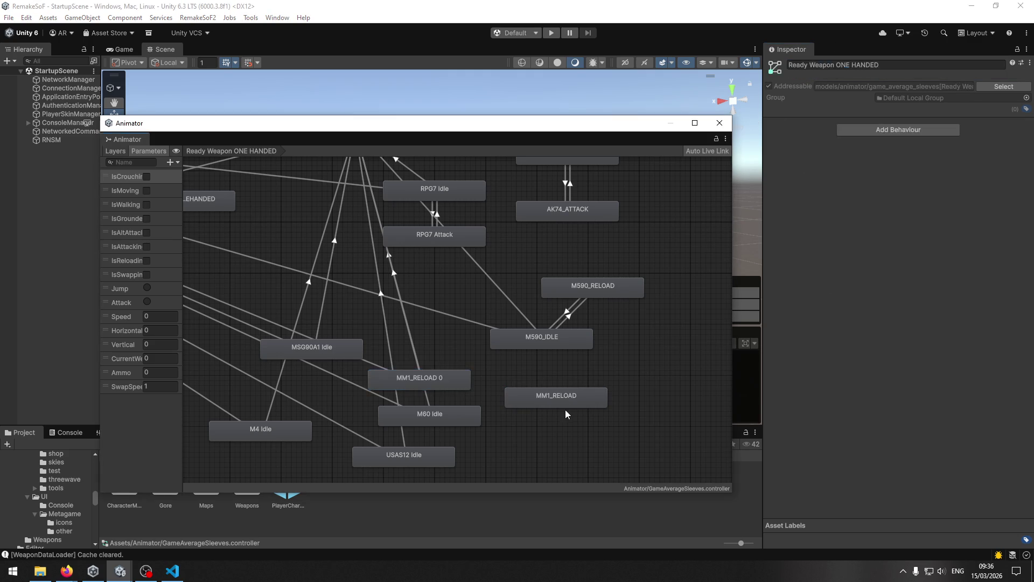
pyautogui.rightClick(438, 388)
pyautogui.click(435, 380)
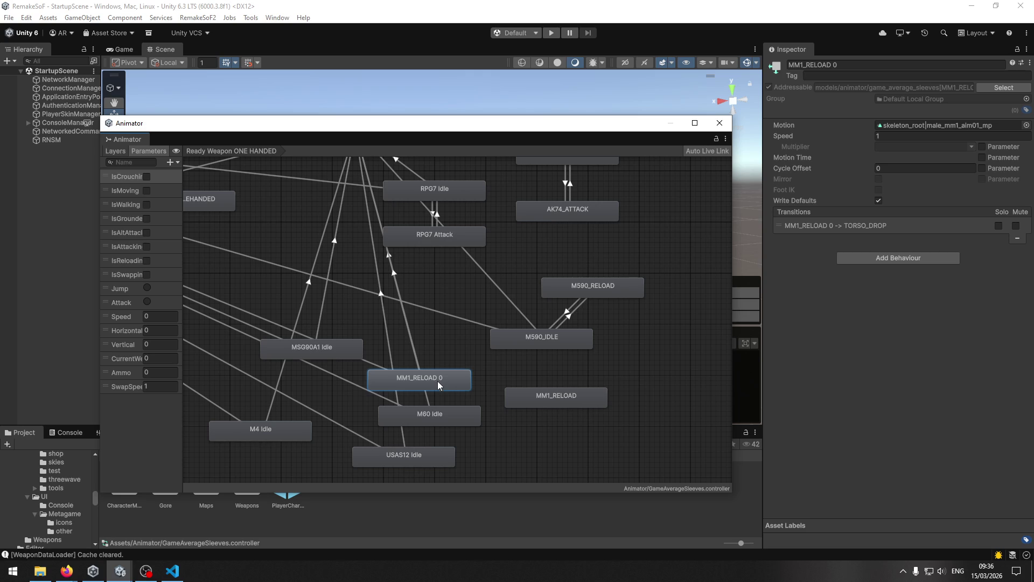
pyautogui.click(806, 67)
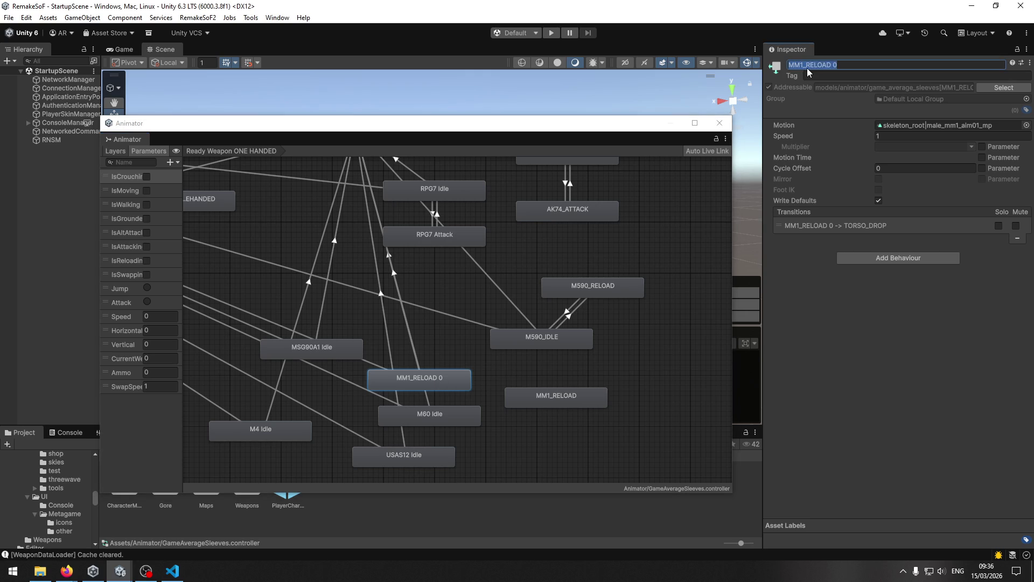
pyautogui.write('IDELE')
pyautogui.press('Return')
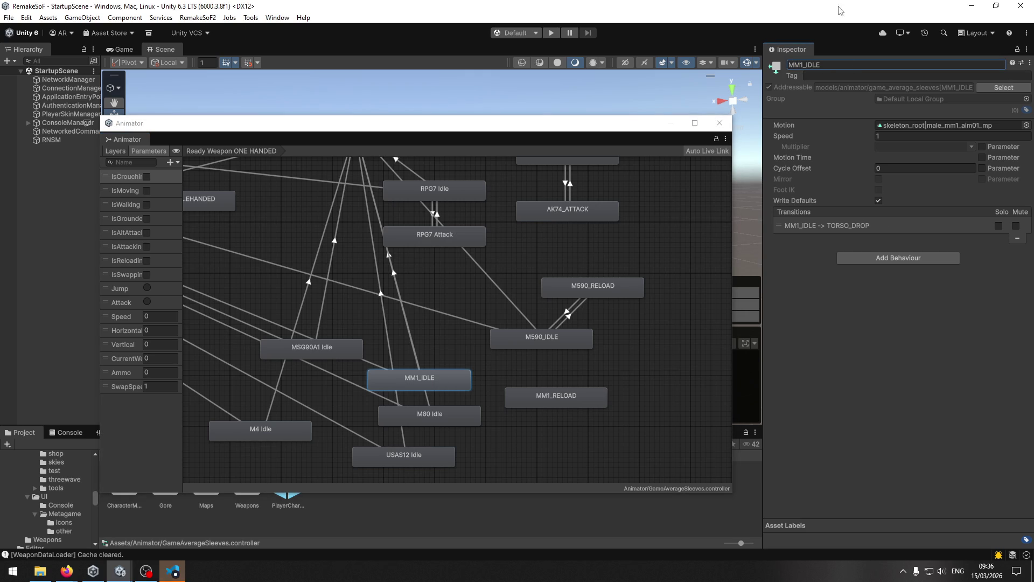
pyautogui.rightClick(449, 392)
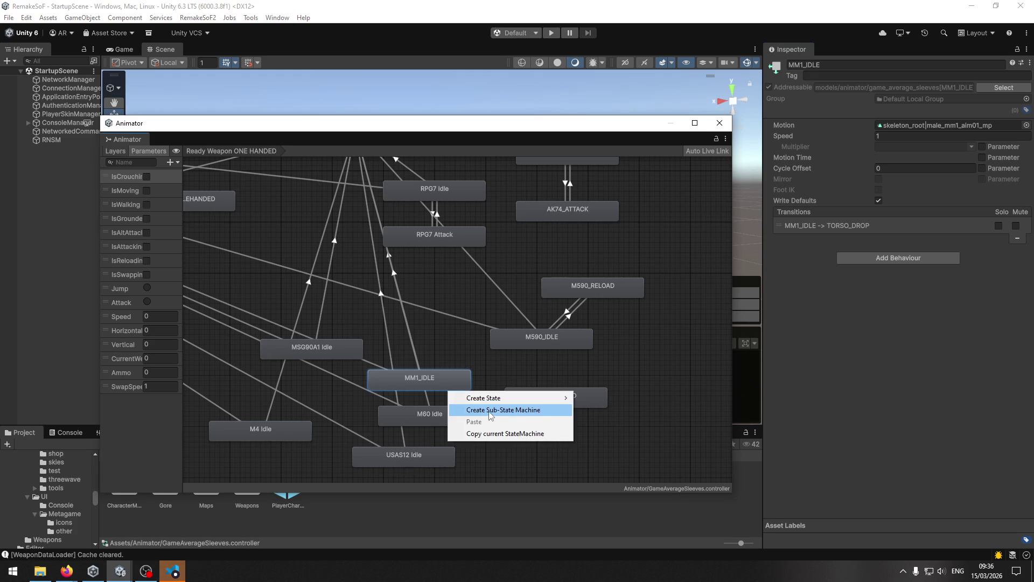
# Delete the extra empty state that was created by mistake
pyautogui.moveTo(546, 398)
pyautogui.click(592, 397)
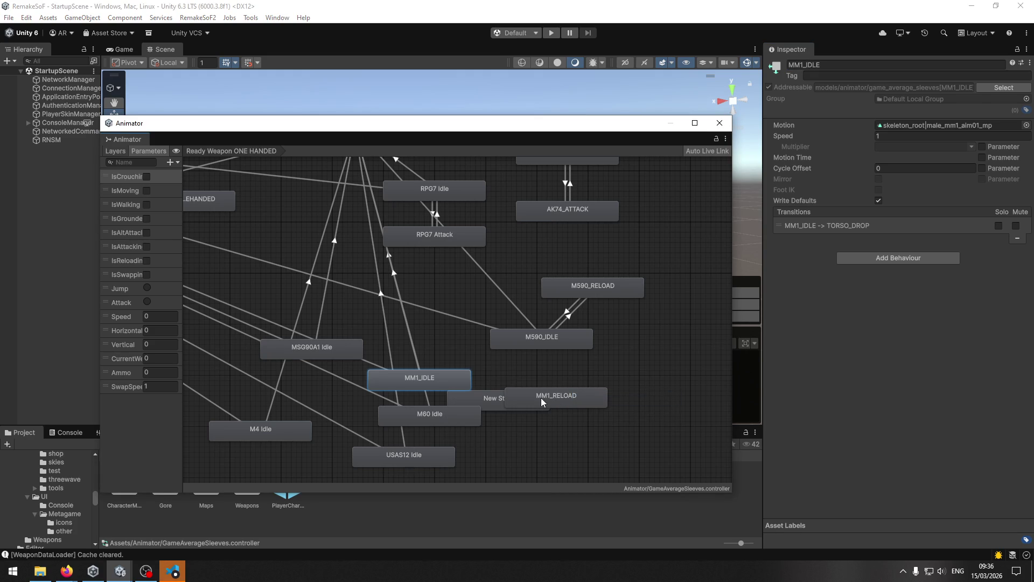
pyautogui.moveTo(503, 411); pyautogui.dragTo(551, 444)
pyautogui.press('Delete')
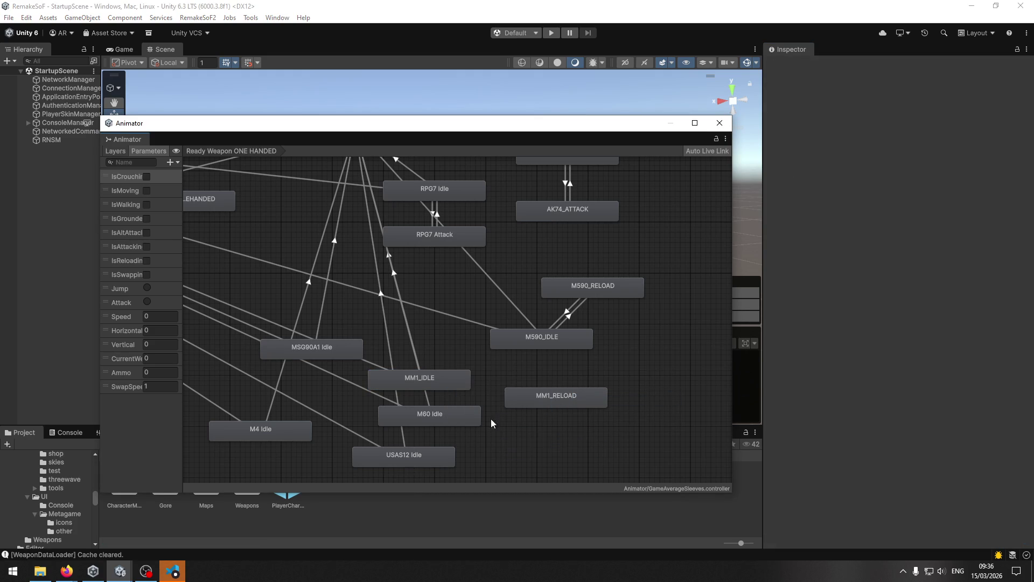
# Connect MM1_IDLE to MM1_RELOAD and turn off Has Exit Time on that transition
pyautogui.click(443, 385)
pyautogui.rightClick(441, 383)
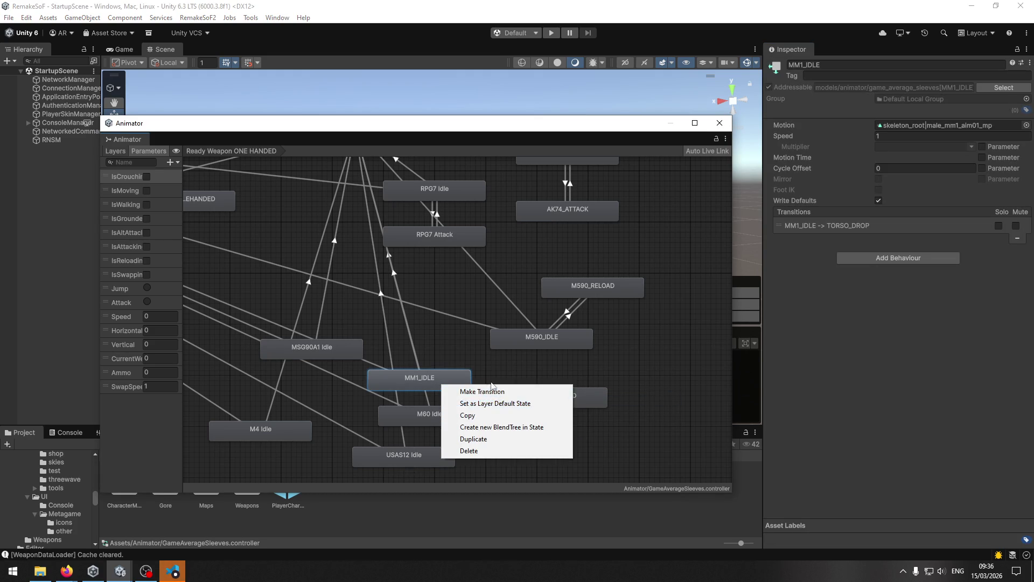
pyautogui.click(486, 382)
pyautogui.rightClick(432, 381)
pyautogui.click(449, 387)
pyautogui.click(539, 399)
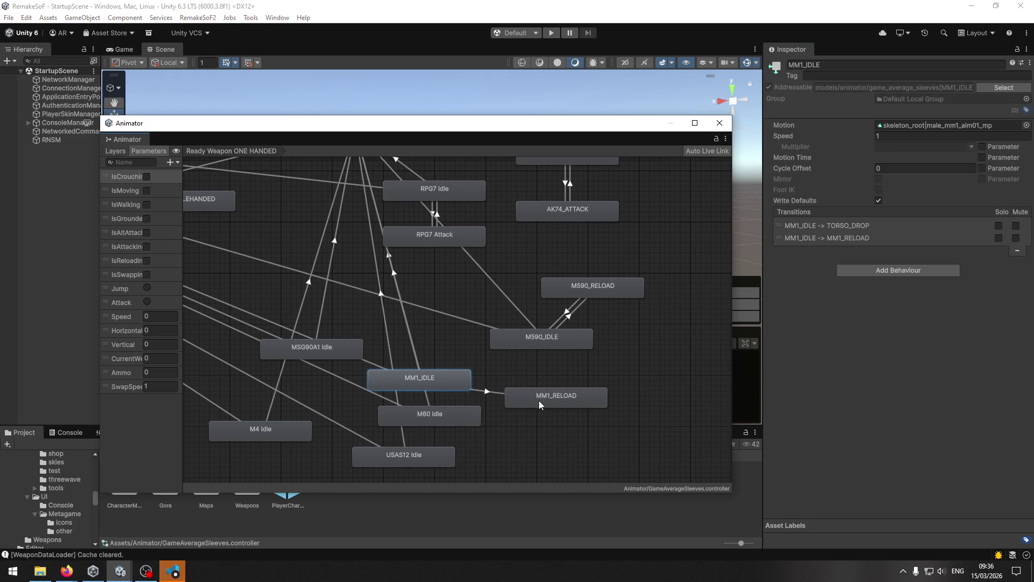
pyautogui.moveTo(518, 399)
pyautogui.mouseDown()
pyautogui.moveTo(532, 393)
pyautogui.moveTo(515, 391)
pyautogui.mouseUp()
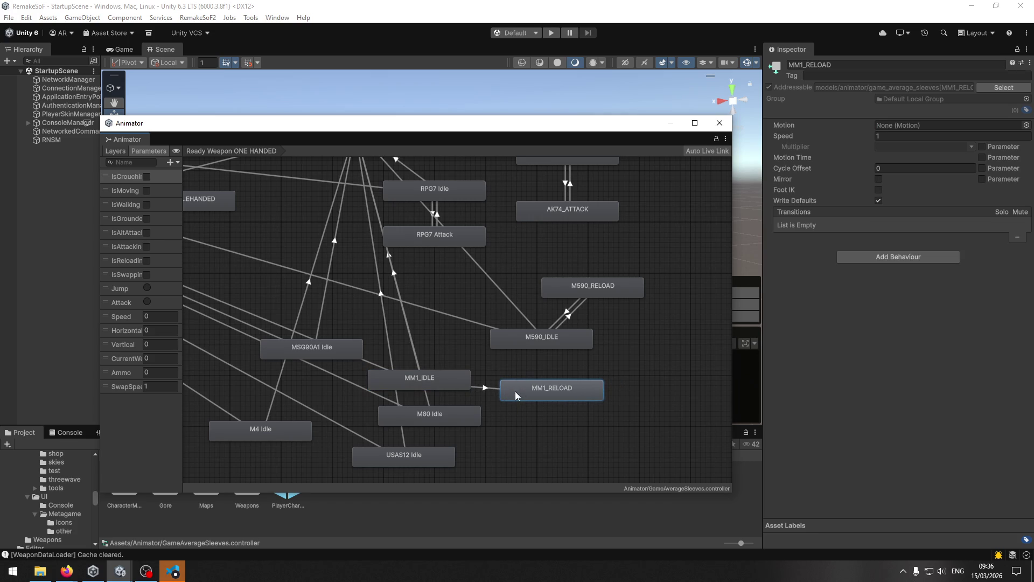
pyautogui.click(503, 389)
pyautogui.click(870, 200)
pyautogui.click(567, 313)
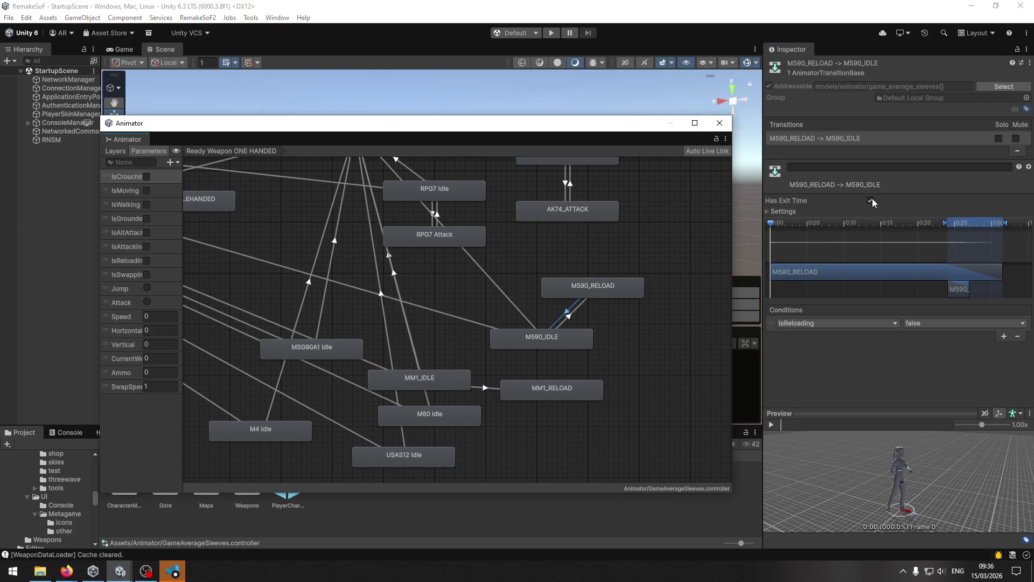
# Turn off exit time on M590_RELOAD→M590_IDLE and set its Transition Duration to 0
pyautogui.click(872, 200)
pyautogui.click(781, 211)
pyautogui.click(828, 243)
pyautogui.write('0')
# Set the M590_IDLE→M590_RELOAD Transition Duration to 0
pyautogui.click(567, 317)
pyautogui.click(896, 245)
pyautogui.write('0')
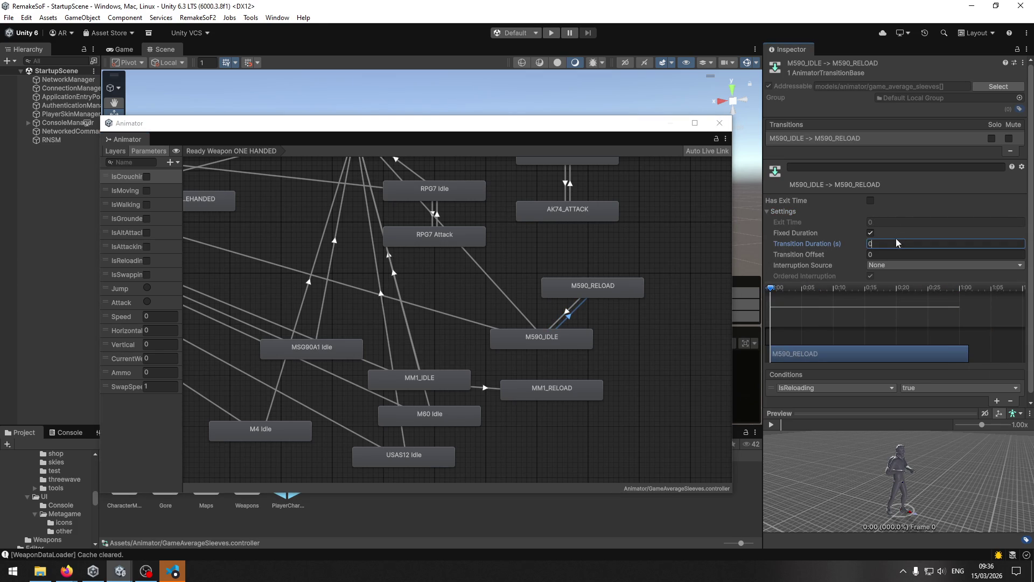
pyautogui.press('Escape')
pyautogui.click(569, 312)
pyautogui.click(571, 315)
pyautogui.click(574, 314)
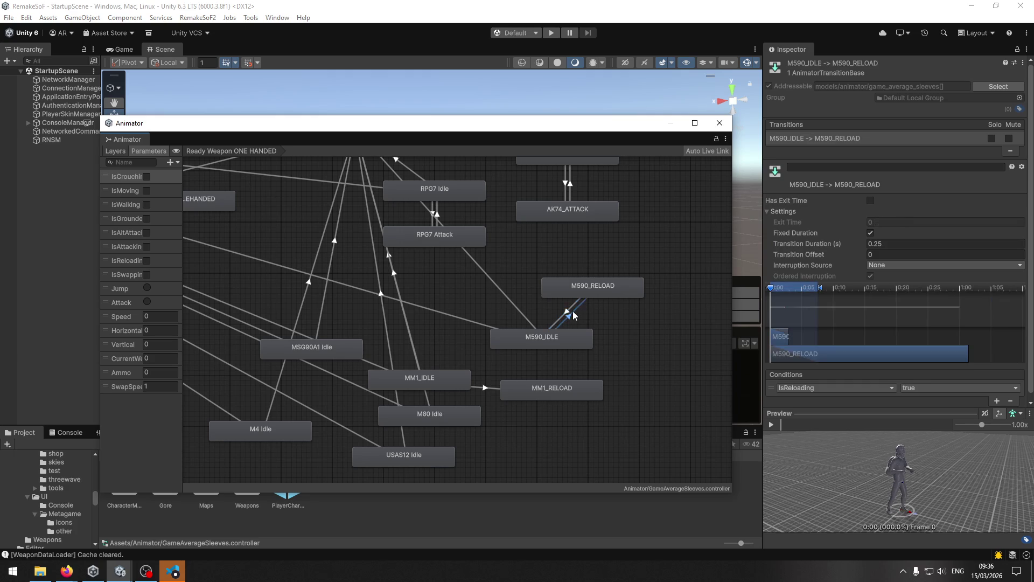
pyautogui.click(873, 244)
pyautogui.write('0')
pyautogui.click(571, 312)
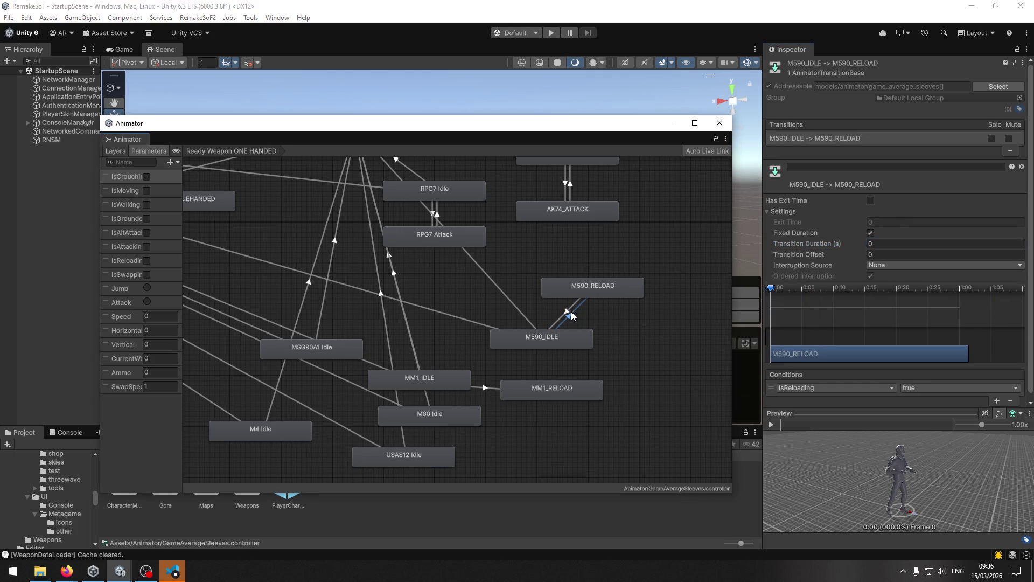
pyautogui.click(568, 314)
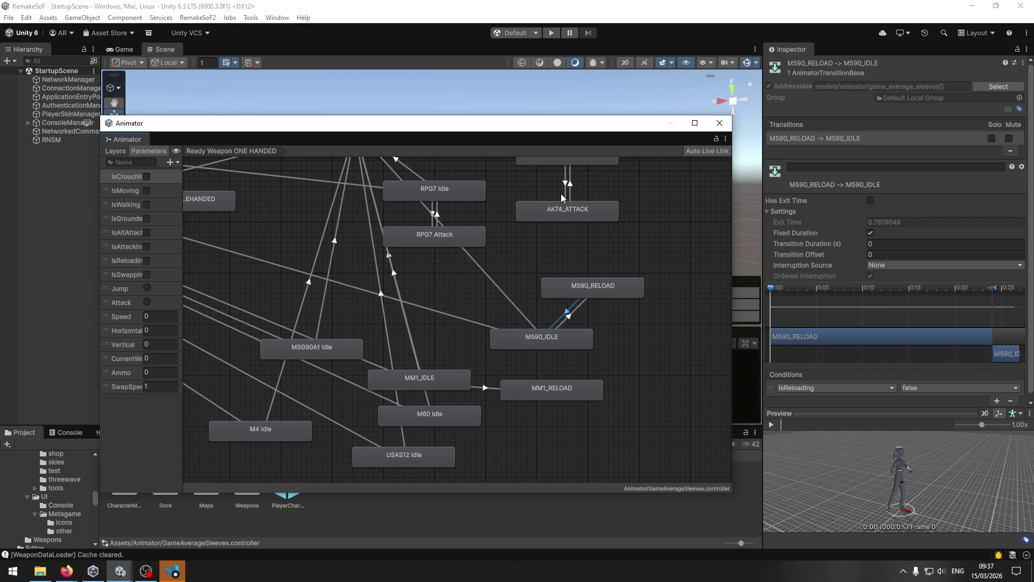
# Inspect the AK74_IDLE→AK74_RELOAD transition settings, then switch to Visual Studio Code
pyautogui.moveTo(538, 215); pyautogui.dragTo(561, 243)
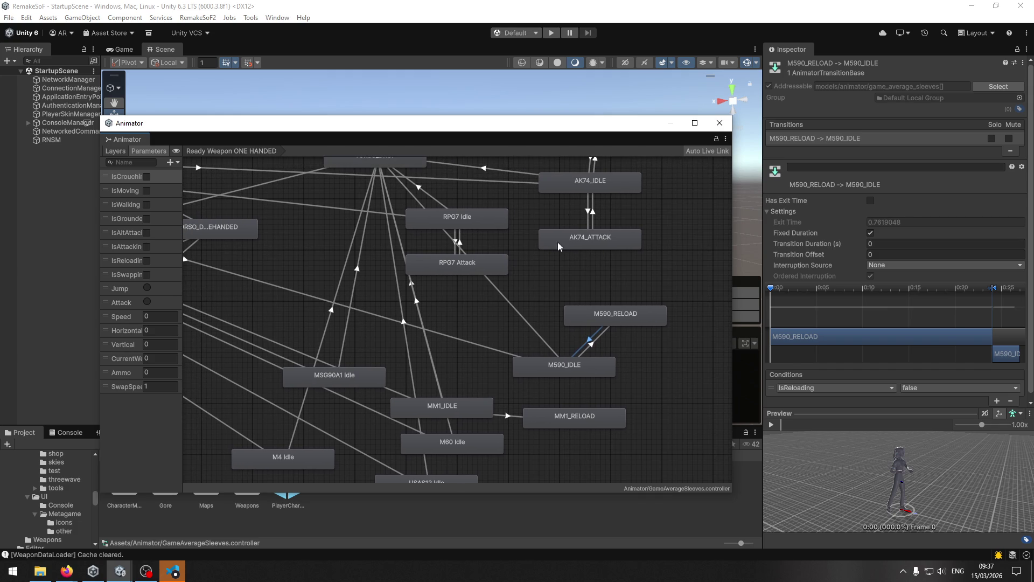
pyautogui.click(590, 167)
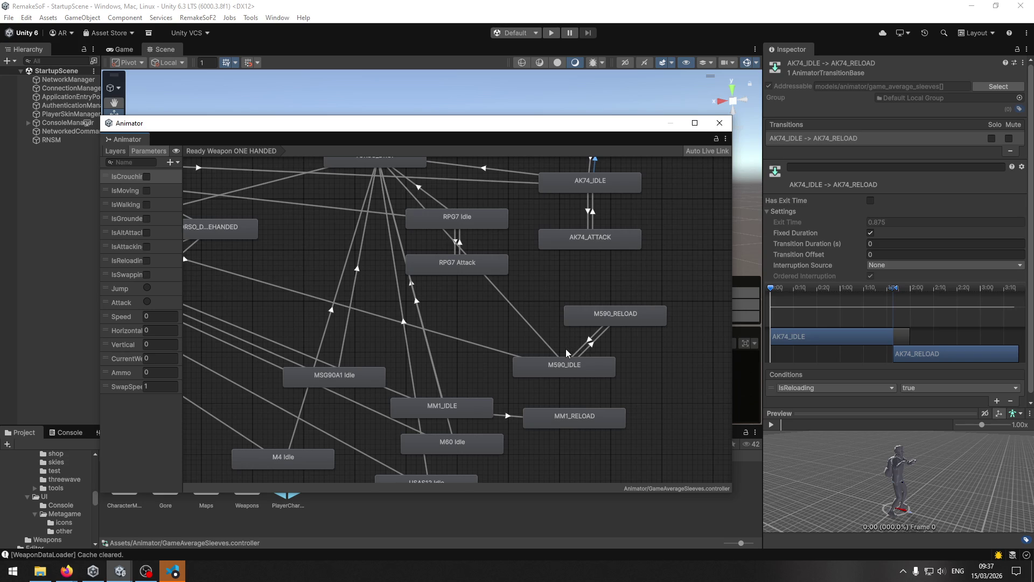
pyautogui.click(168, 566)
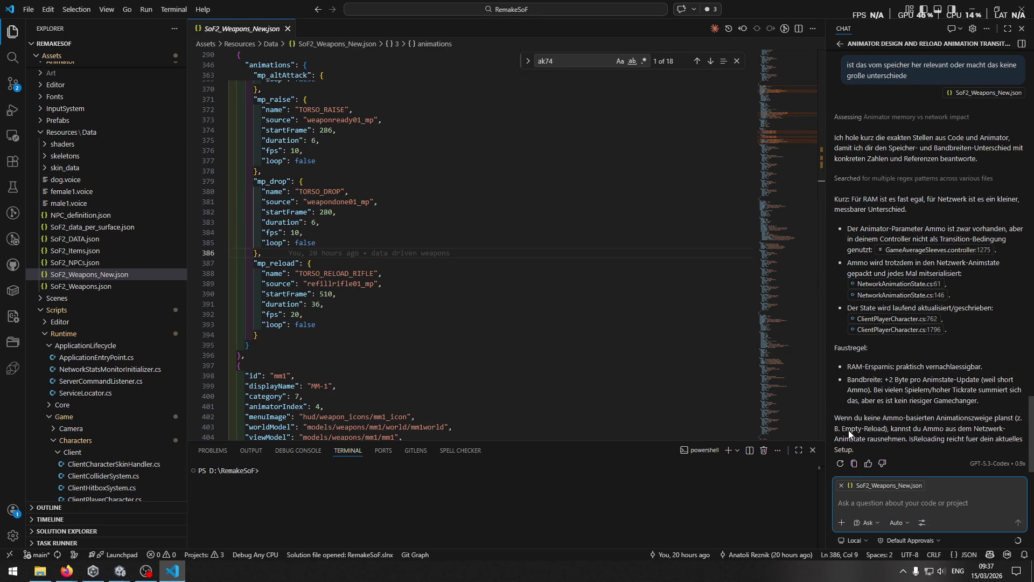
# Bring the Unity editor back in front from Visual Studio Code
pyautogui.moveTo(110, 574)
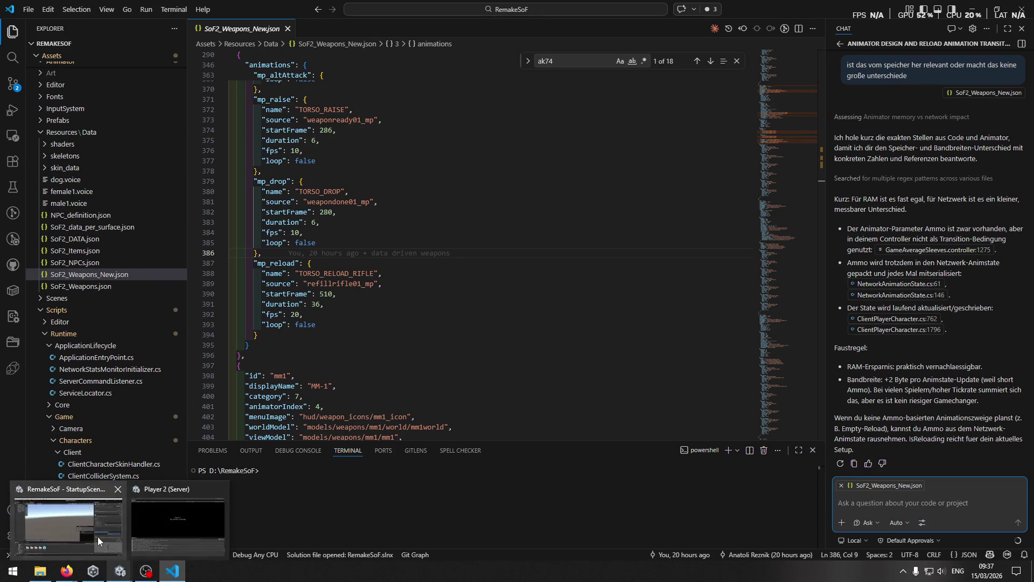
pyautogui.click(98, 537)
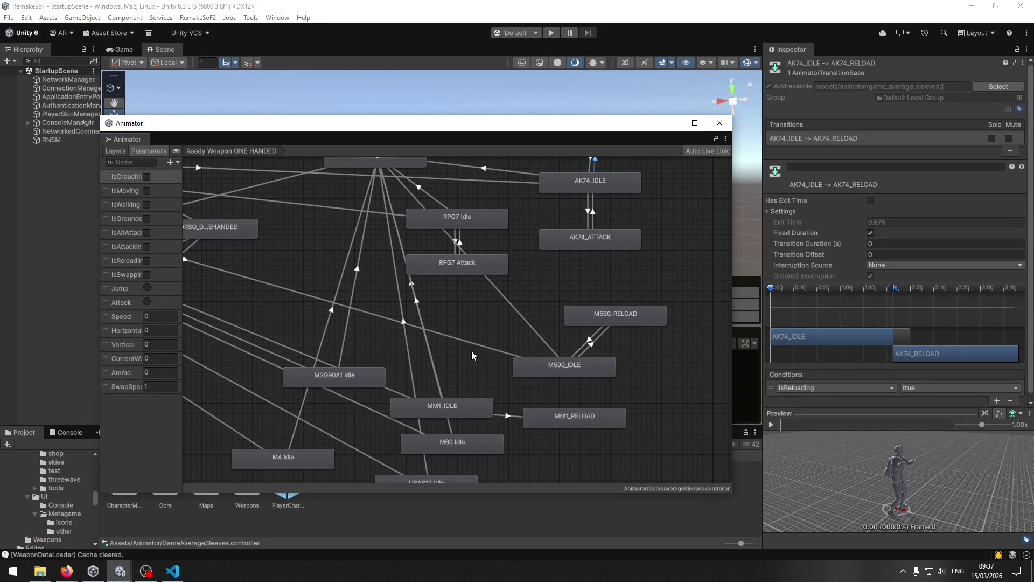
# Draw a transition from MM1_RELOAD back to MM1_IDLE
pyautogui.rightClick(554, 421)
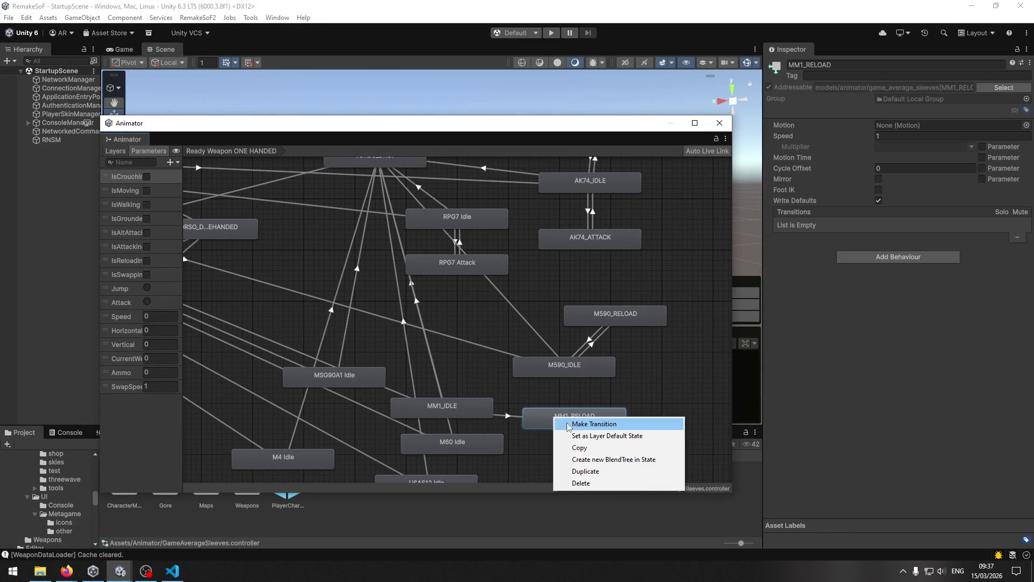
pyautogui.click(568, 426)
pyautogui.click(491, 409)
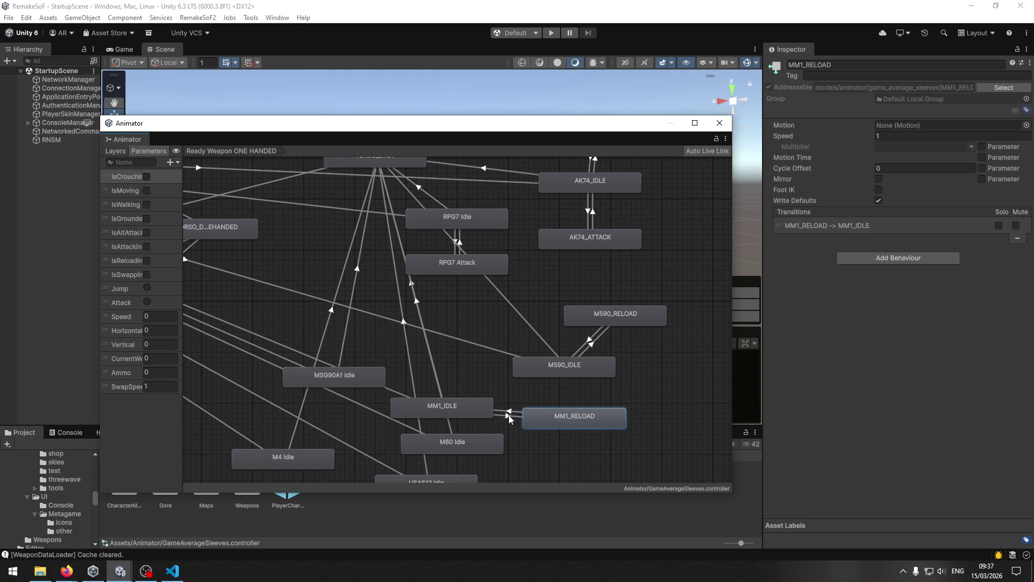
# Give MM1_IDLE→MM1_RELOAD the condition IsReloading true and a Transition Duration of 0
pyautogui.click(513, 414)
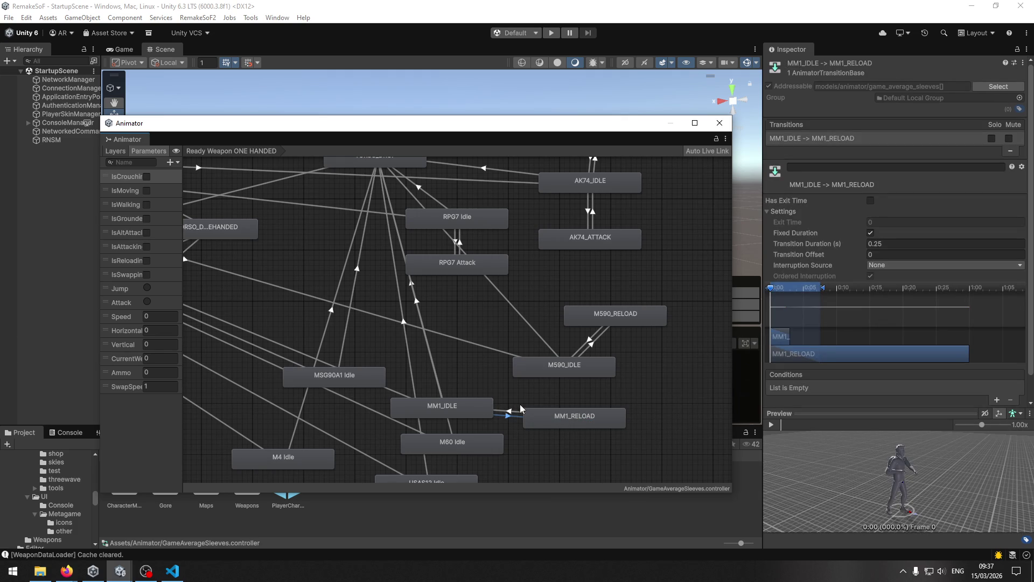
pyautogui.scroll(-2, 837, 371)
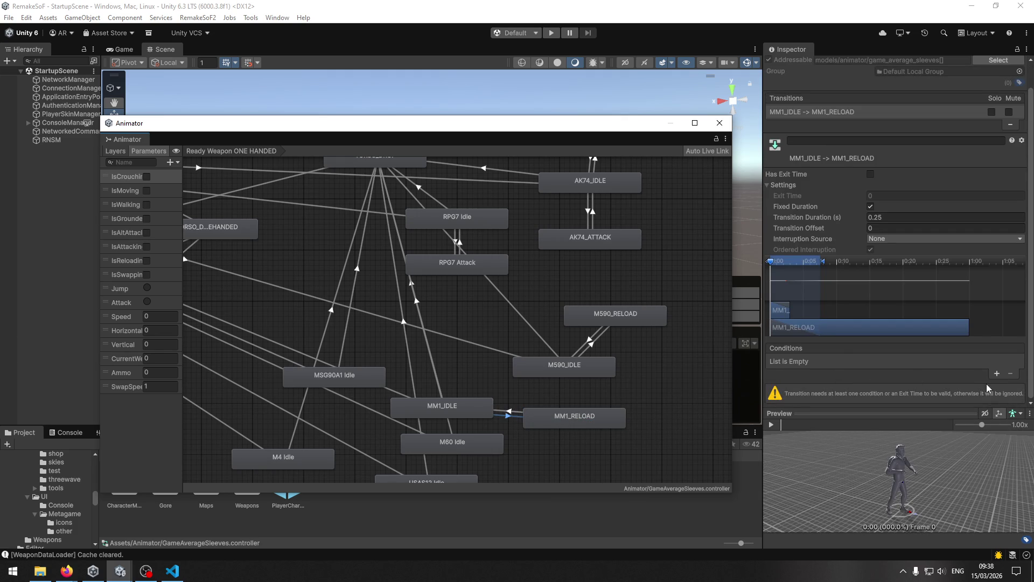
pyautogui.click(997, 374)
pyautogui.click(832, 383)
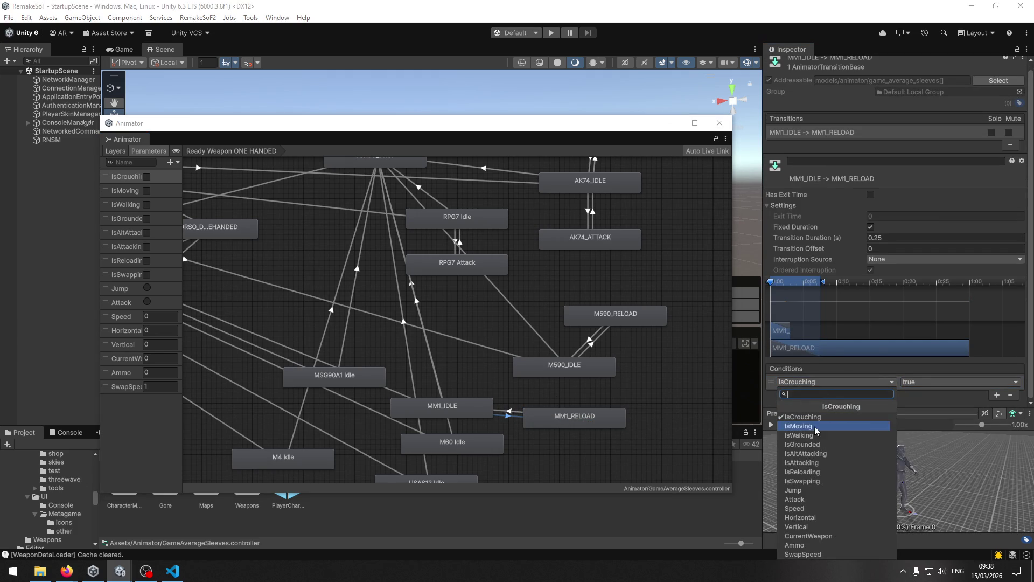
pyautogui.click(813, 472)
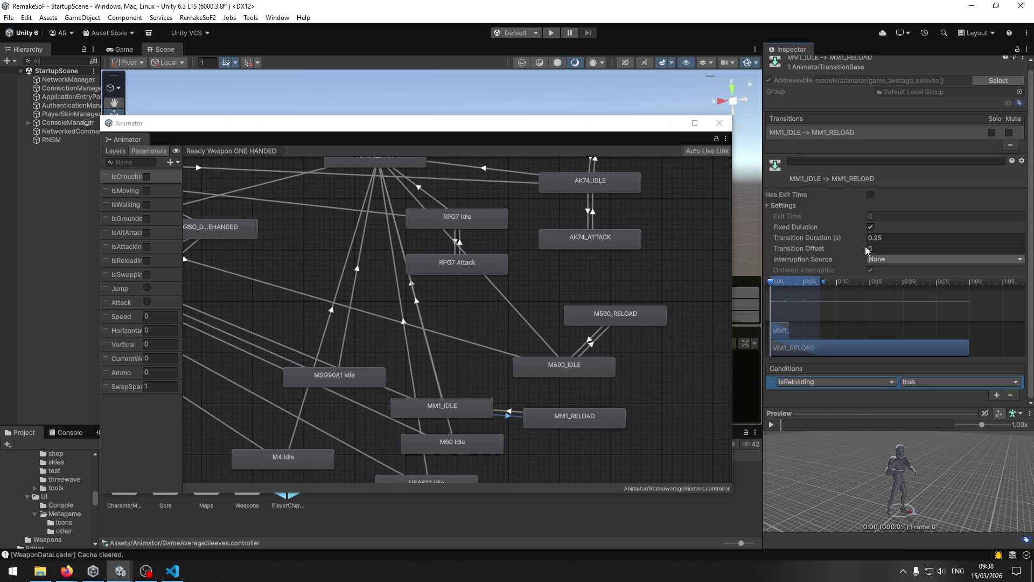
pyautogui.click(880, 239)
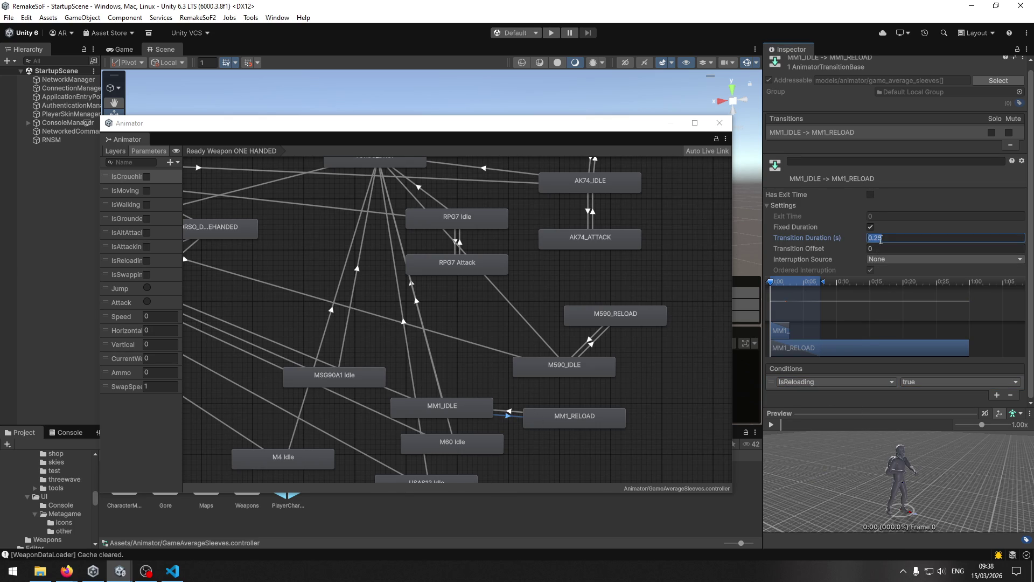
pyautogui.write('0')
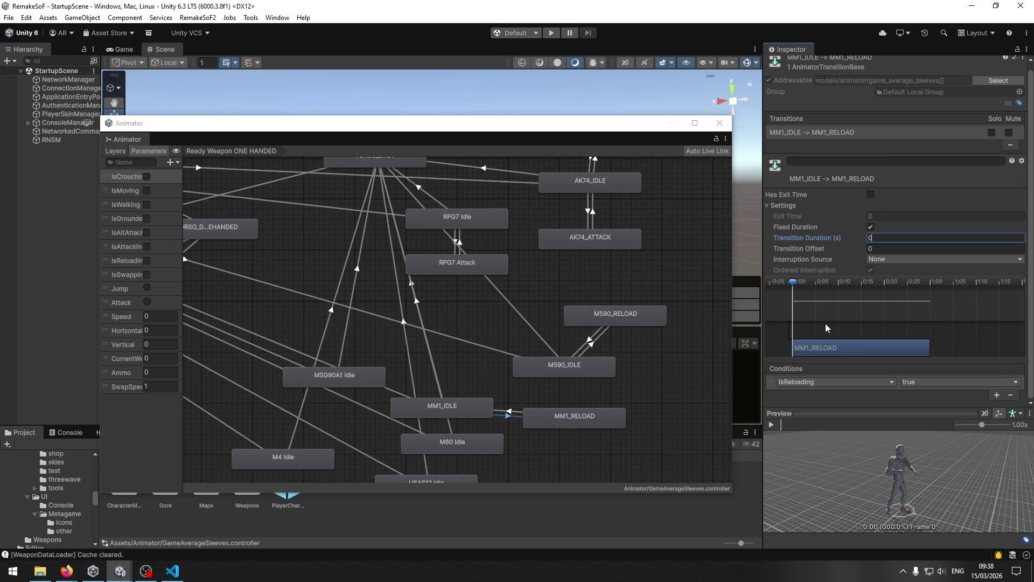
# Turn off Has Exit Time on the MM1_RELOAD→MM1_IDLE transition
pyautogui.click(483, 416)
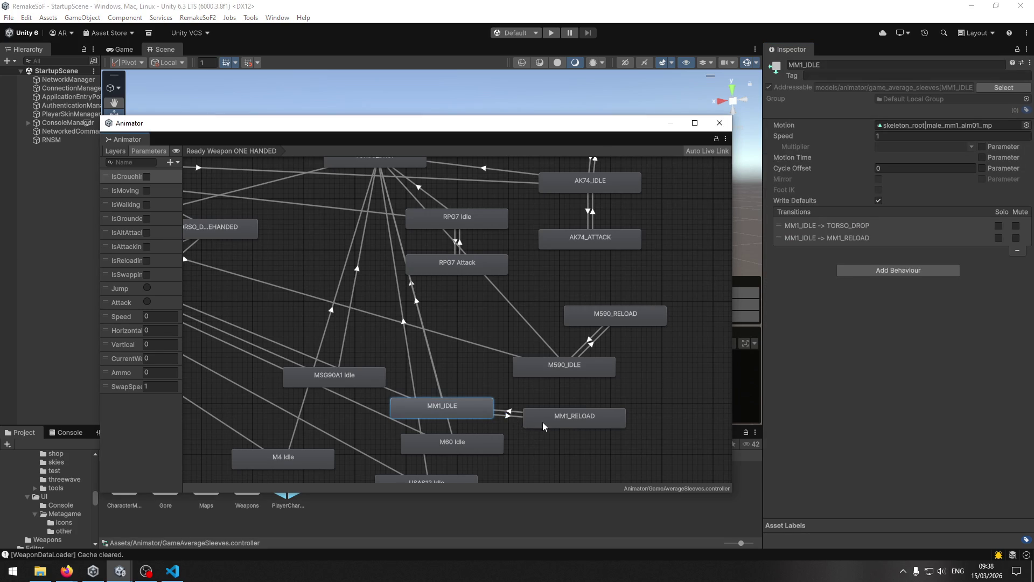
pyautogui.click(506, 417)
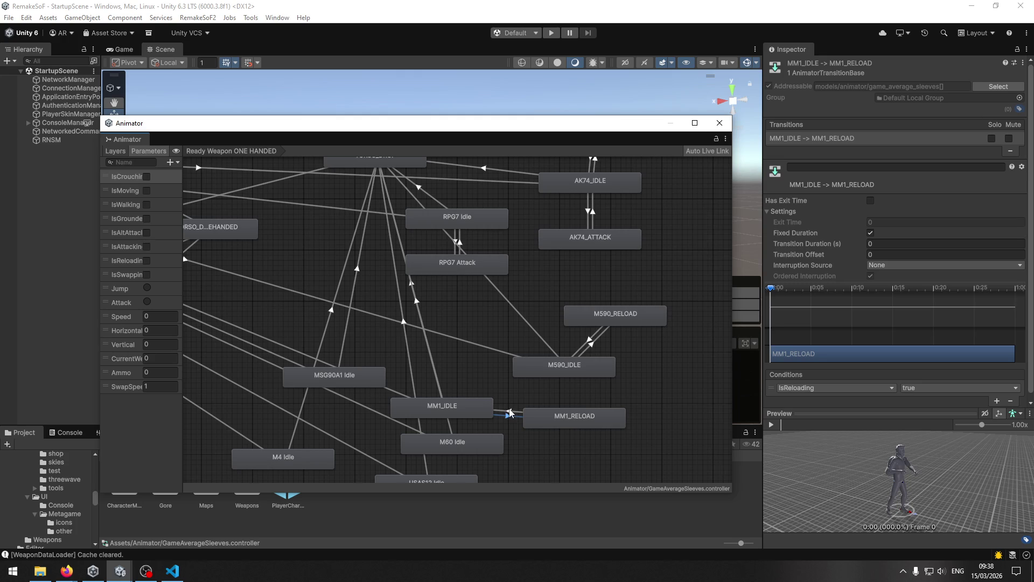
pyautogui.click(510, 412)
pyautogui.click(871, 201)
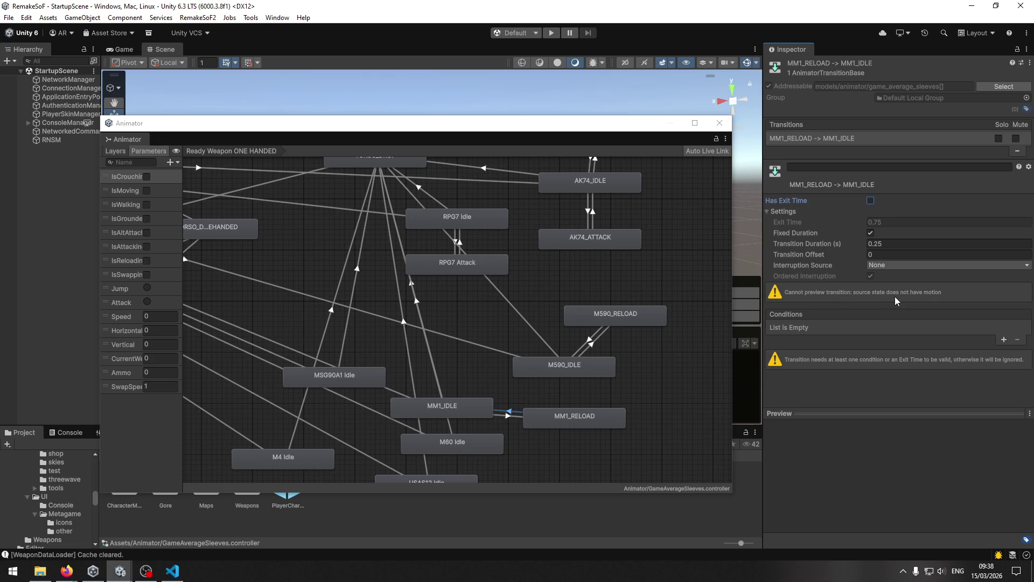
# Add condition IsReloading false to MM1_RELOAD→MM1_IDLE and zero its duration
pyautogui.click(484, 413)
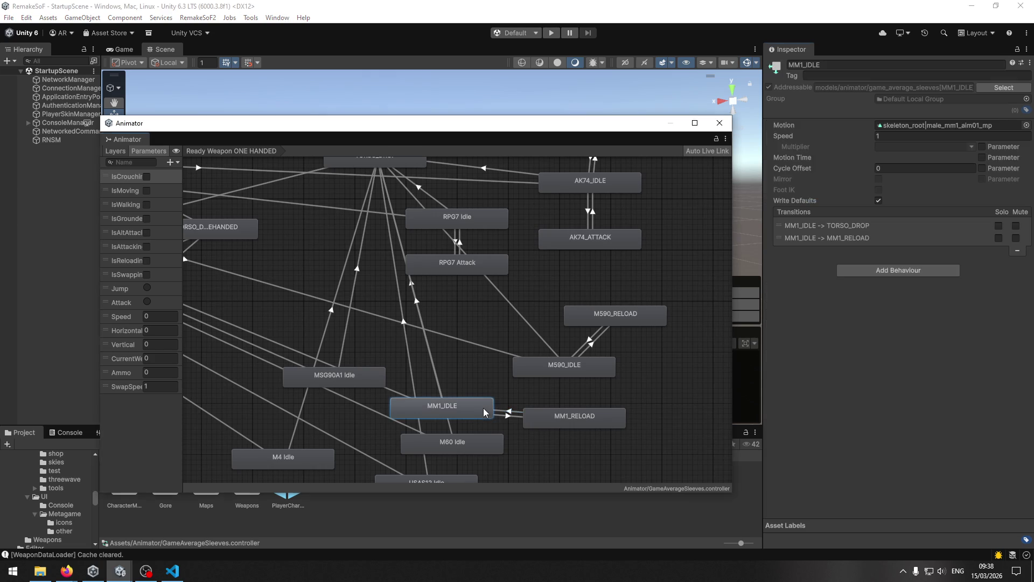
pyautogui.click(578, 419)
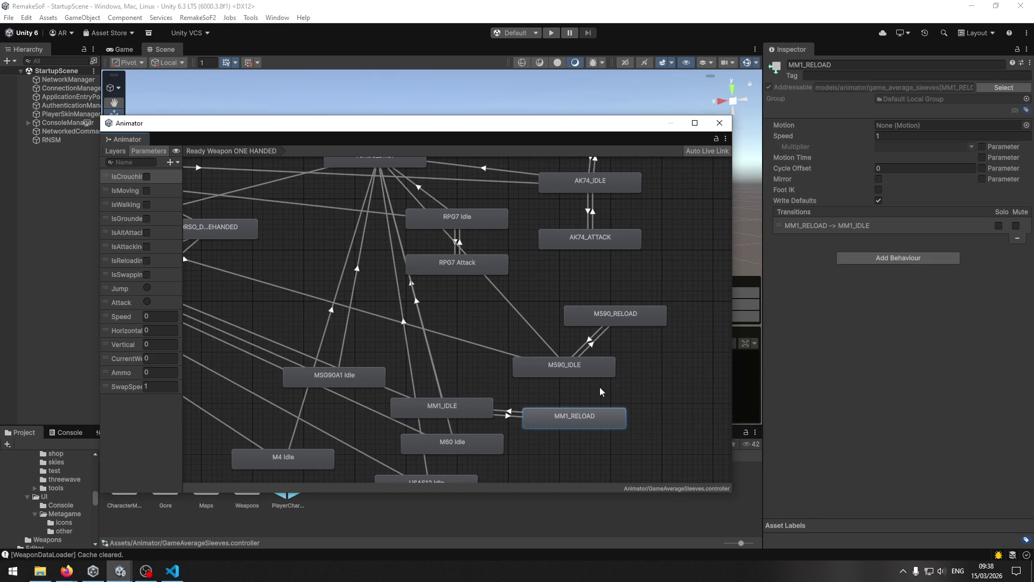
pyautogui.click(511, 414)
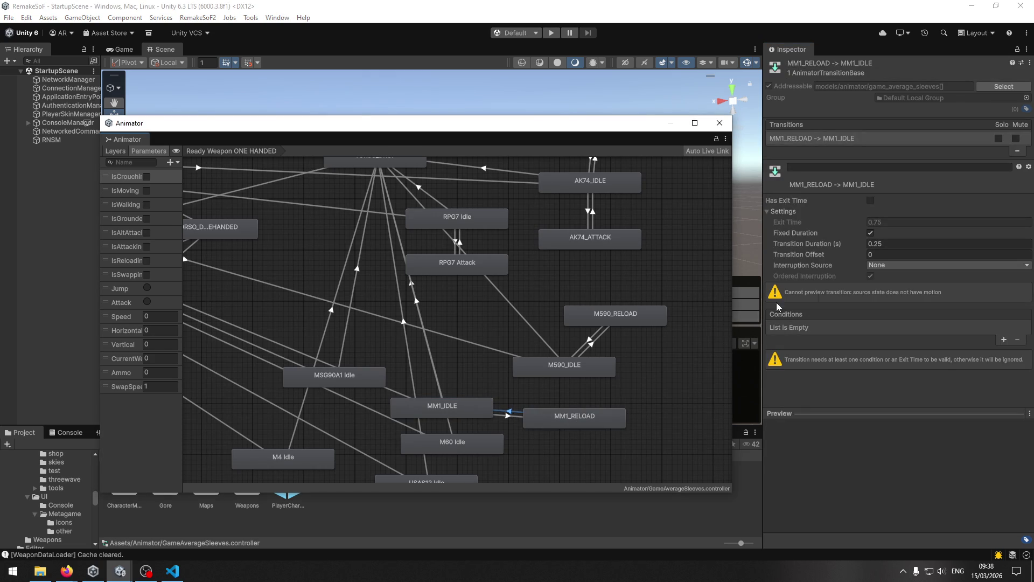
pyautogui.click(1003, 340)
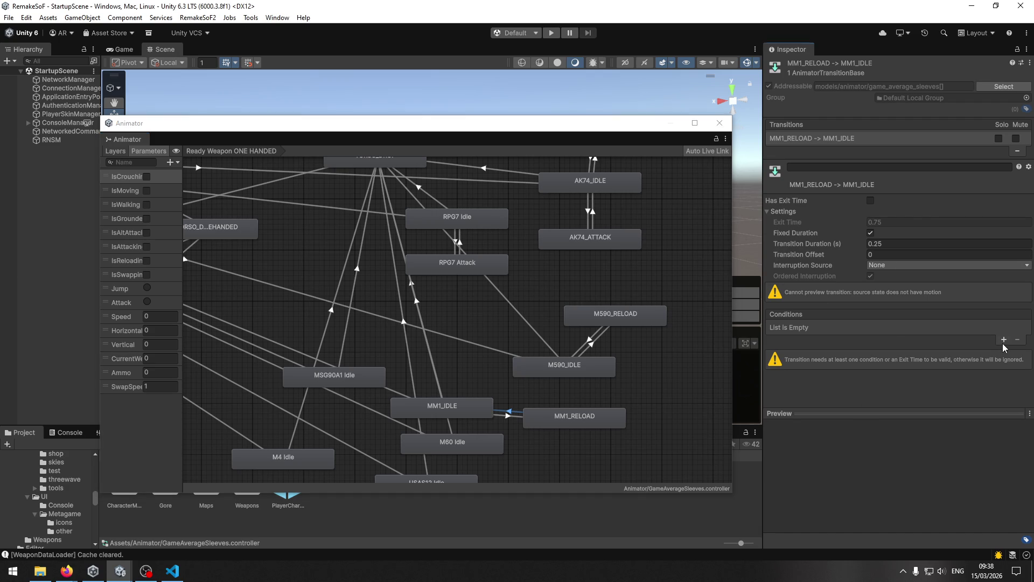
pyautogui.click(886, 327)
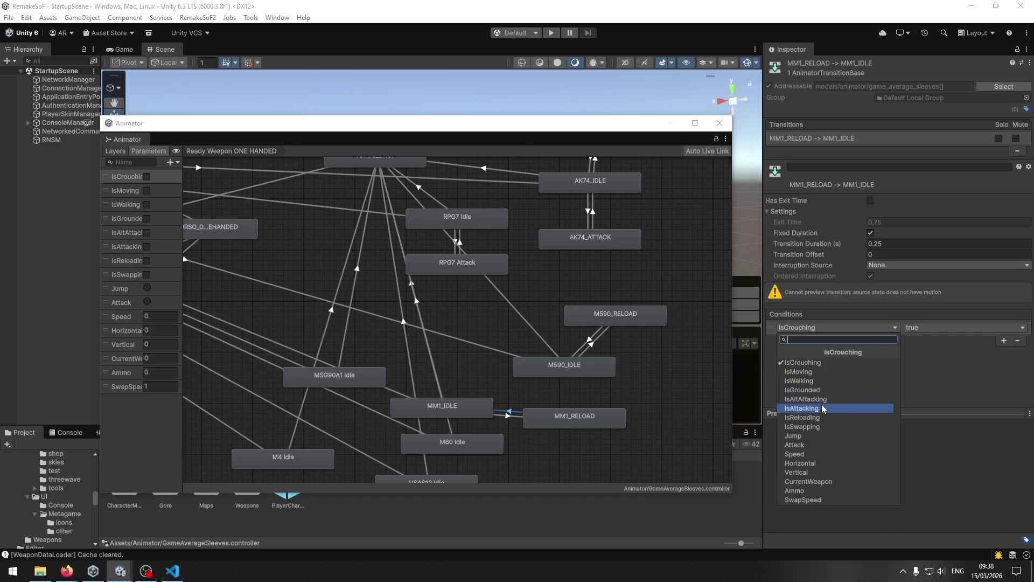
pyautogui.click(819, 417)
pyautogui.click(922, 328)
pyautogui.click(925, 351)
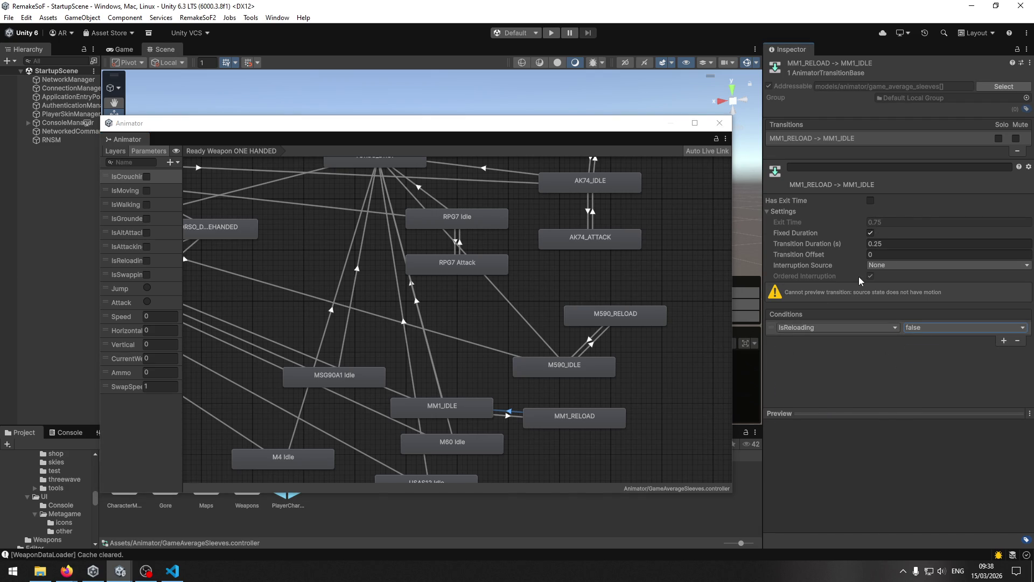
pyautogui.click(897, 245)
pyautogui.write('0')
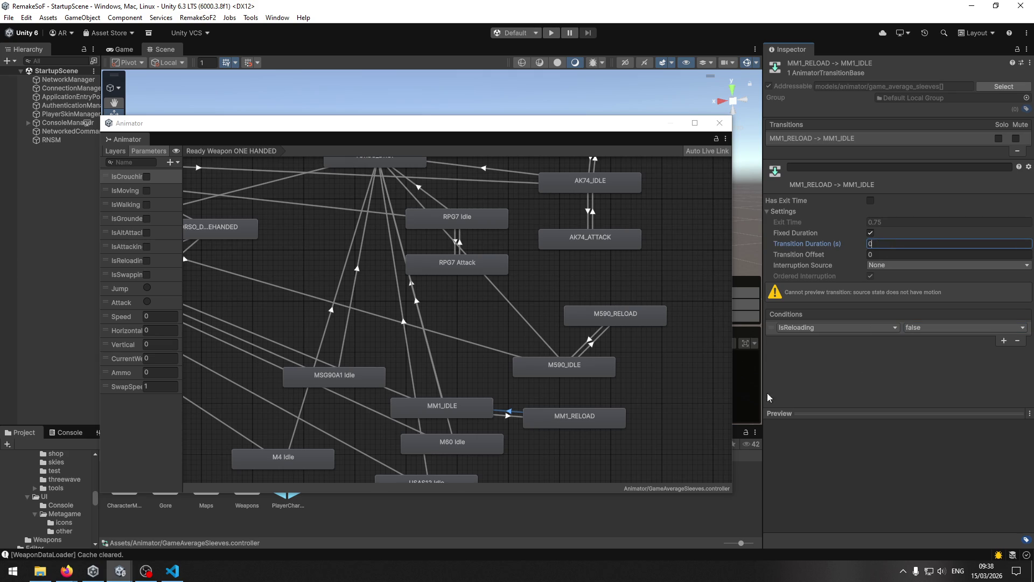
pyautogui.click(580, 415)
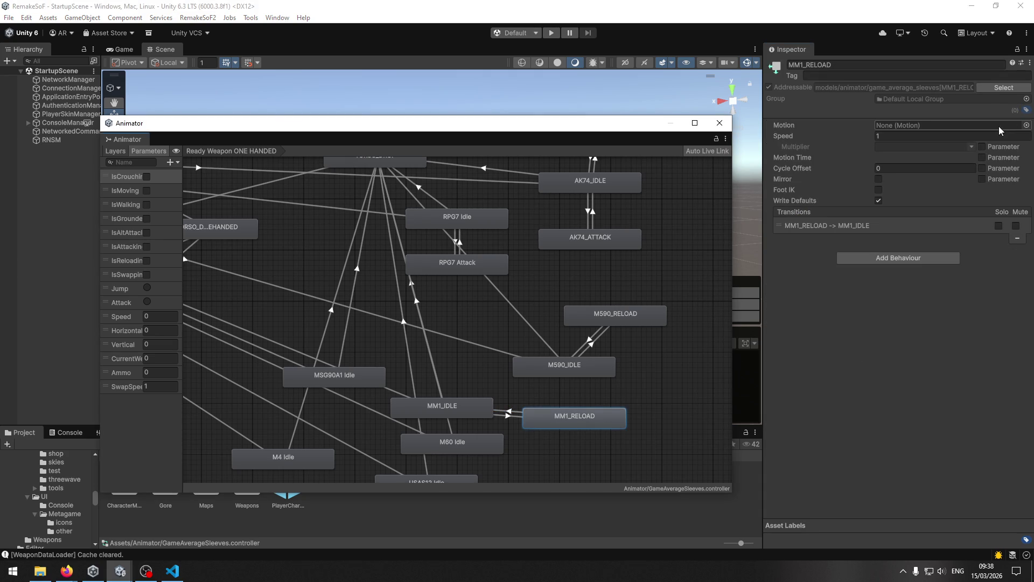
# Search 'mm1' clips and assign skeleton_root|loadstart_mm1_mp as MM1_RELOAD's motion
pyautogui.click(1027, 125)
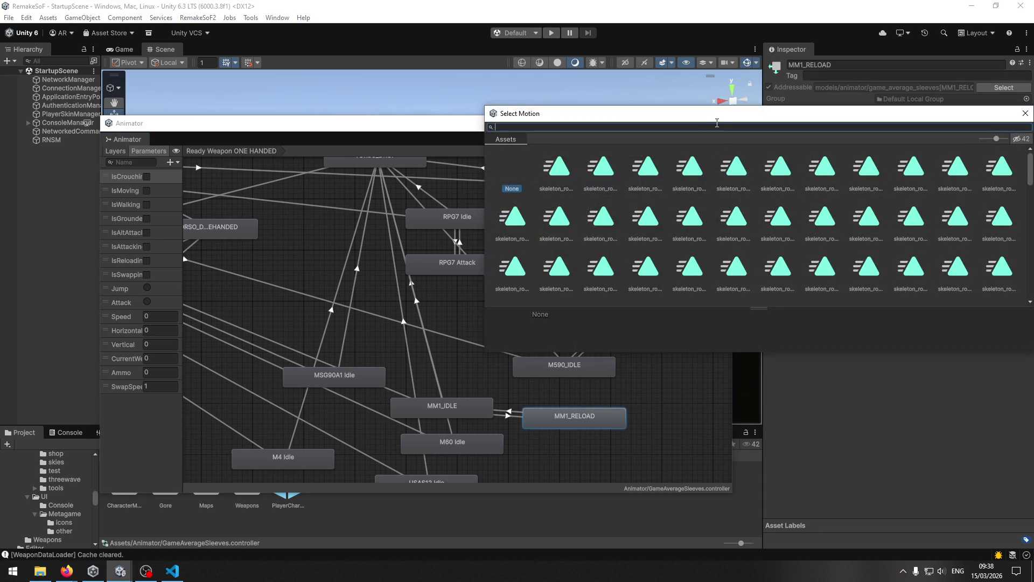
pyautogui.click(724, 123)
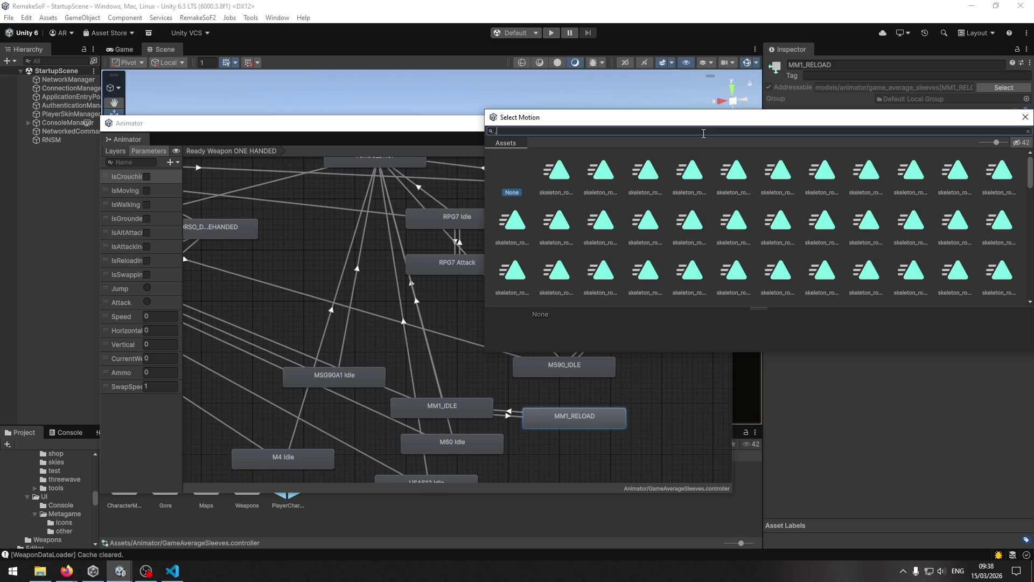
pyautogui.write('mm1')
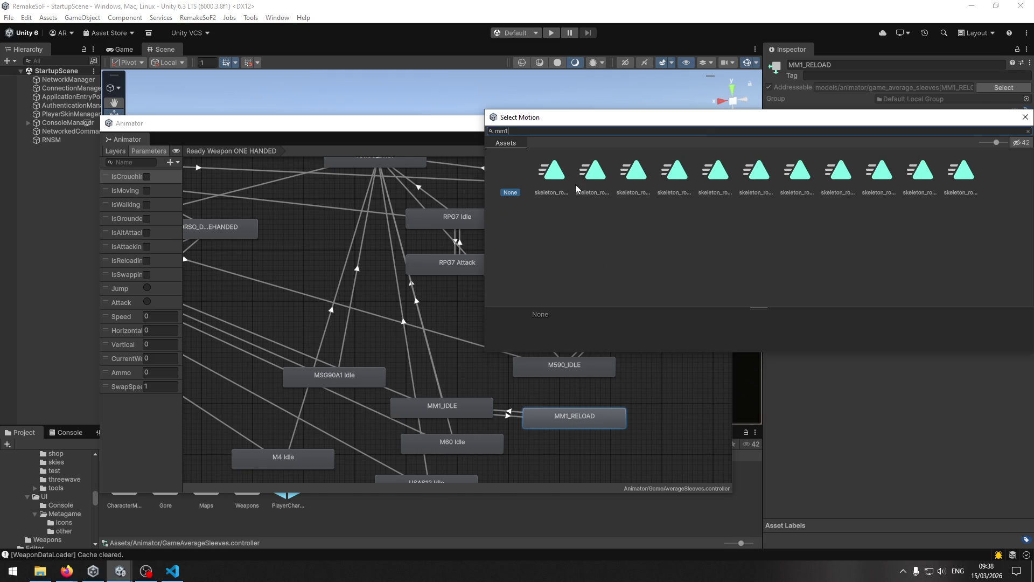
pyautogui.click(556, 184)
pyautogui.press('Right')
pyautogui.press('Right')
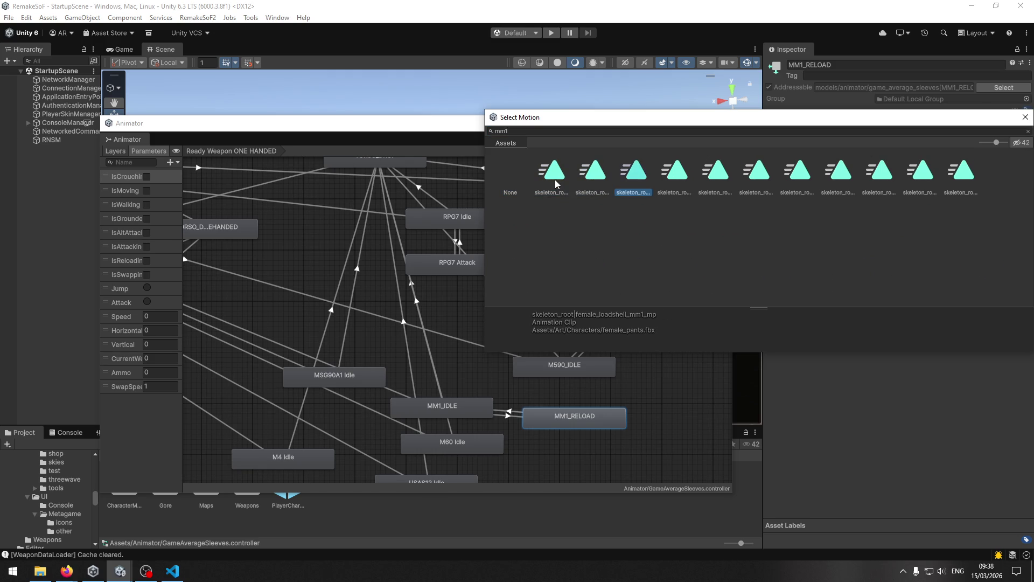
pyautogui.press('Right')
pyautogui.press('Left')
pyautogui.press('Left')
pyautogui.press('Left')
pyautogui.press('Right')
pyautogui.press('Right')
pyautogui.press('Right')
pyautogui.press('Right')
pyautogui.press('Right')
pyautogui.press('Right')
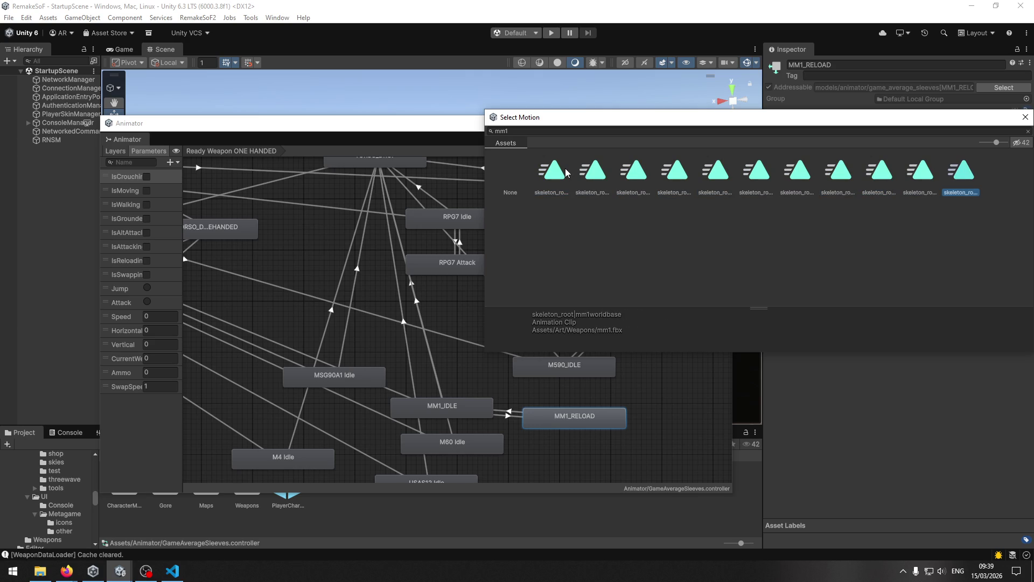
pyautogui.press('Left')
pyautogui.press('Left')
pyautogui.press('Left')
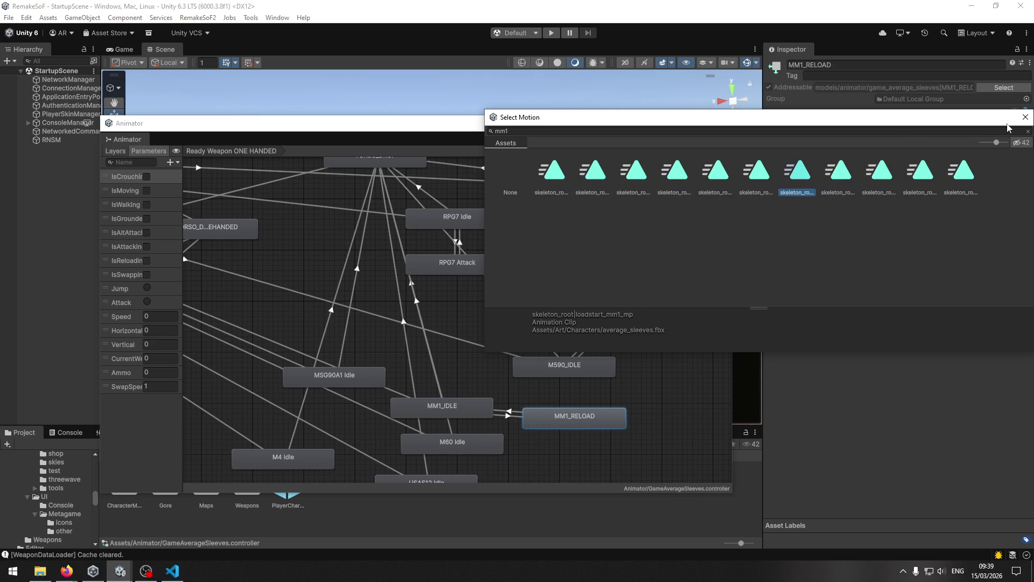
pyautogui.click(562, 175)
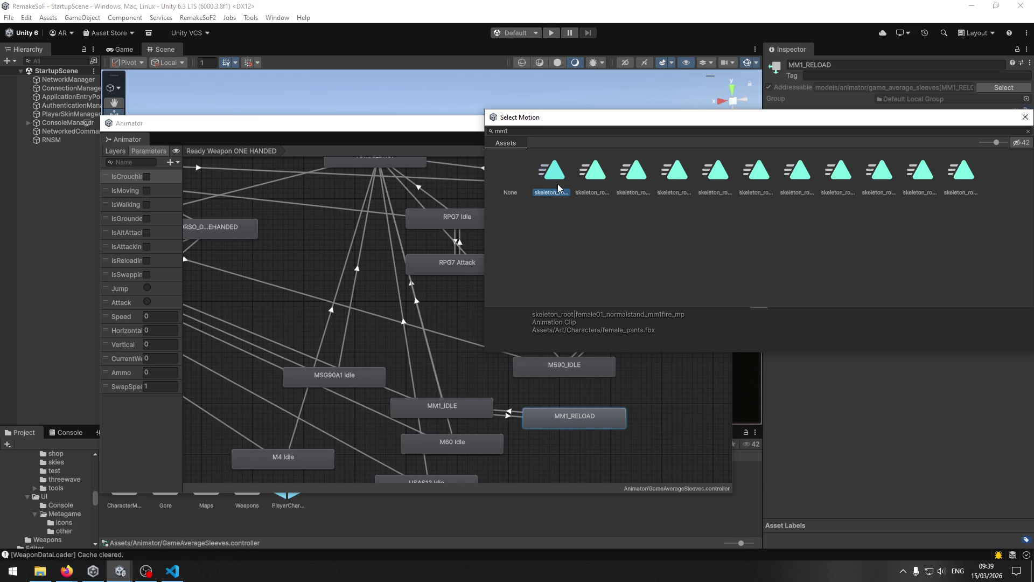
pyautogui.press('Right')
pyautogui.press('Right')
pyautogui.press('Right')
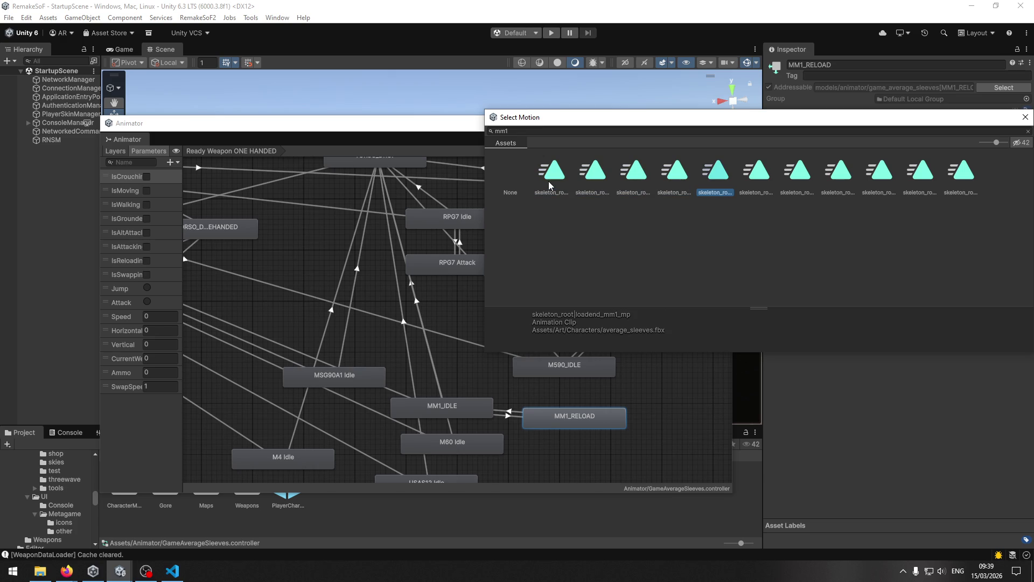
pyautogui.press('Right')
pyautogui.press('Right')
pyautogui.press('Right')
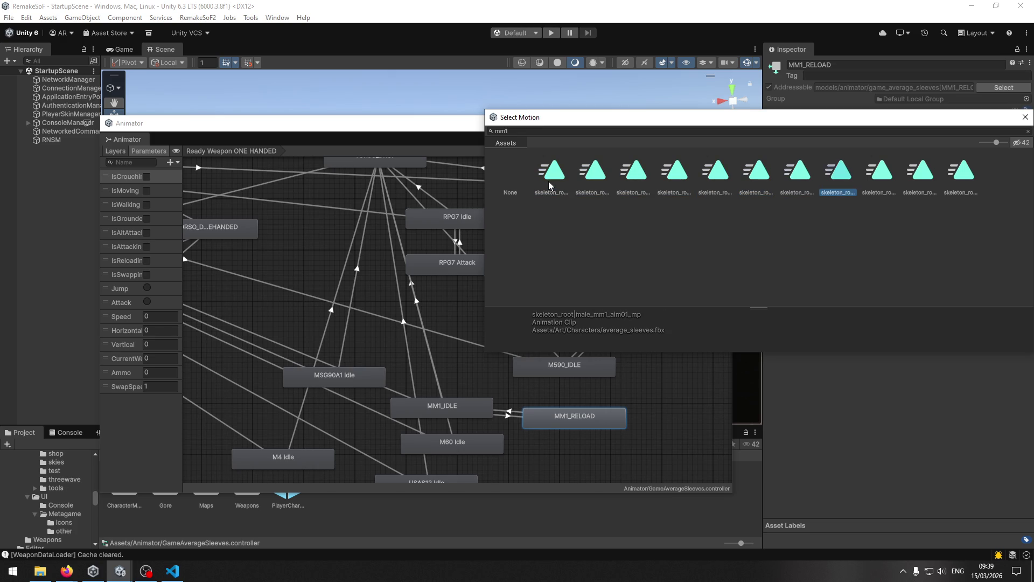
pyautogui.press('Right')
pyautogui.press('Right')
pyautogui.press('Right')
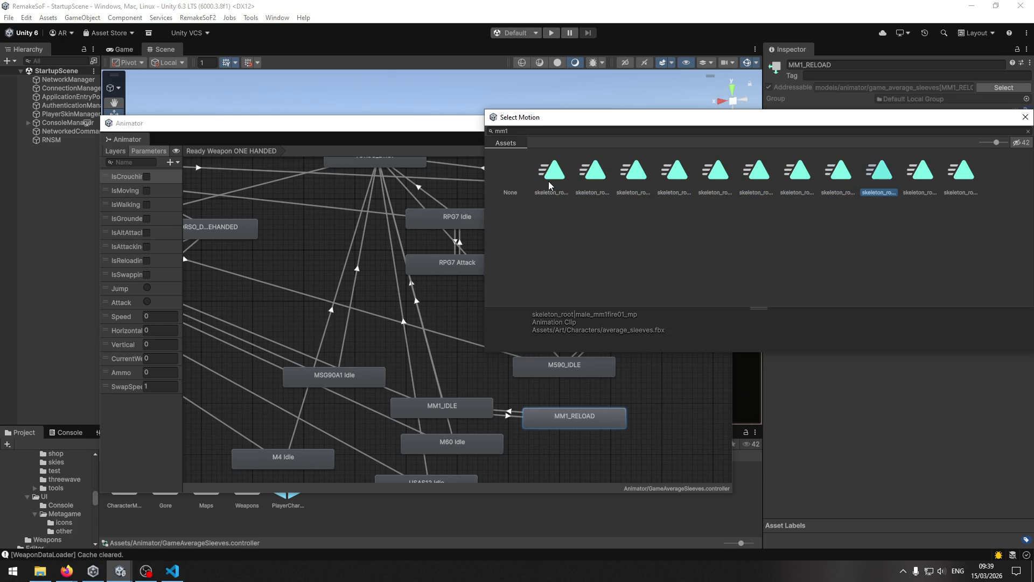
pyautogui.press('Left')
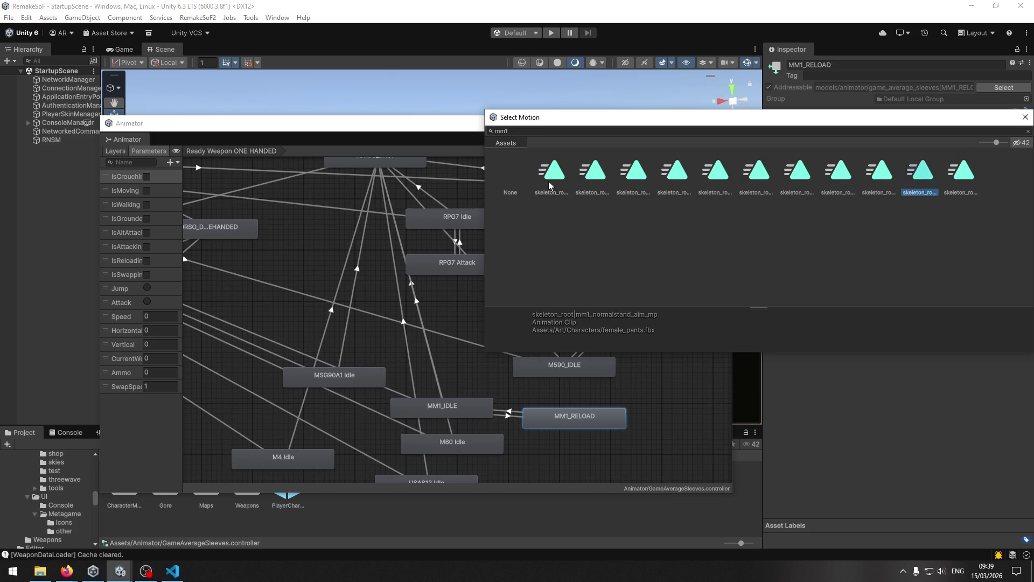
pyautogui.press('Left')
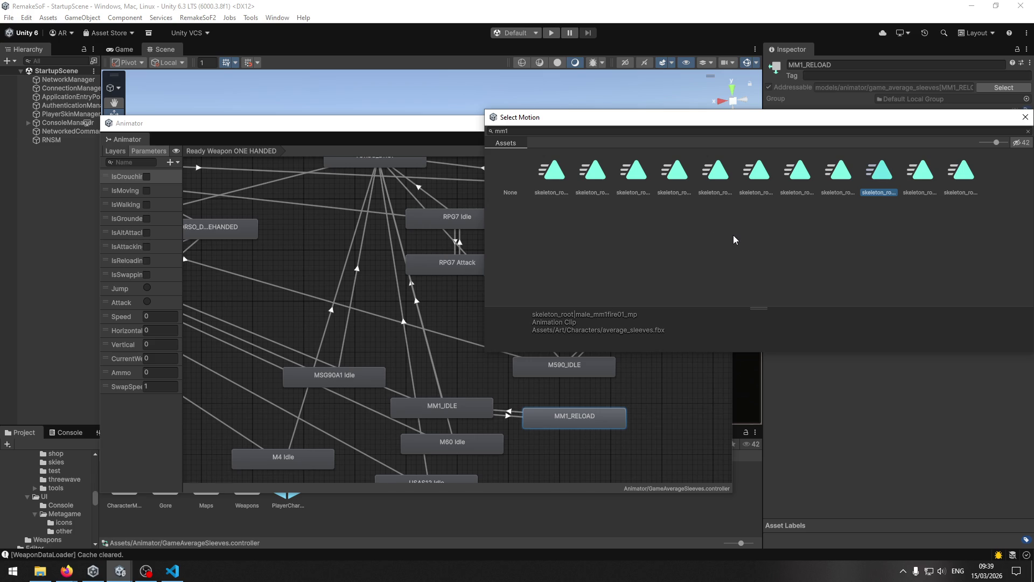
pyautogui.press('Left')
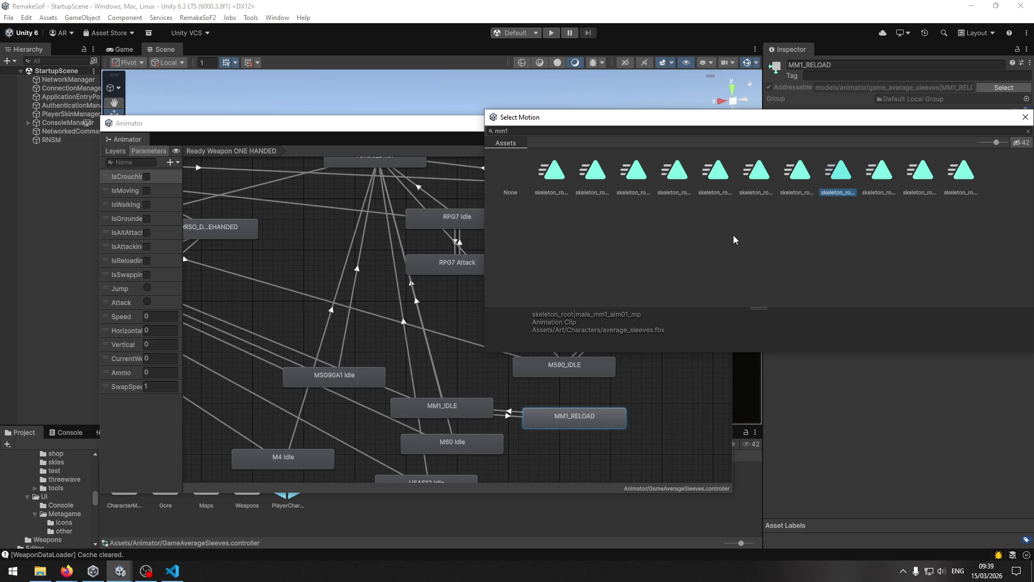
pyautogui.press('Left')
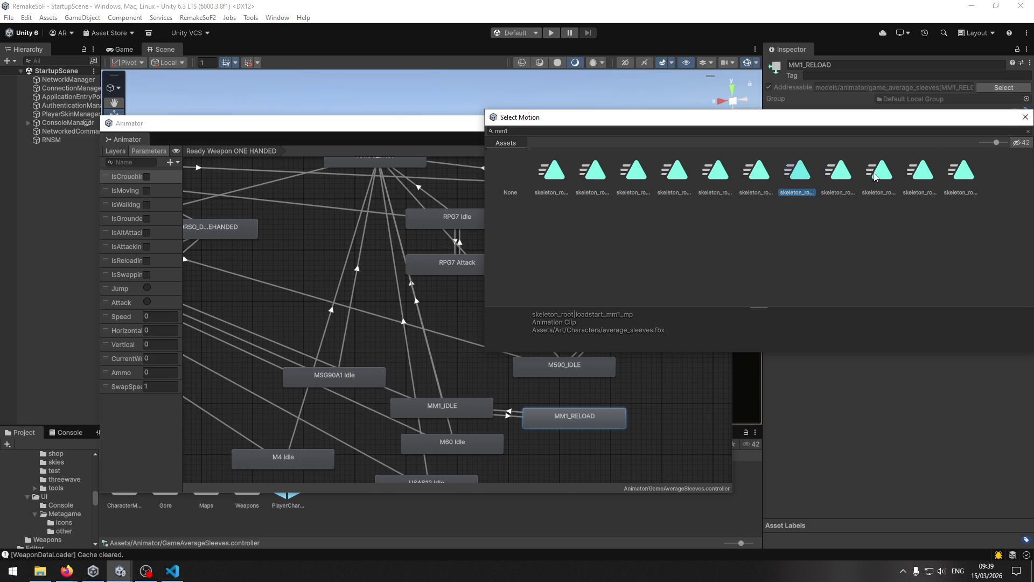
pyautogui.click(1024, 116)
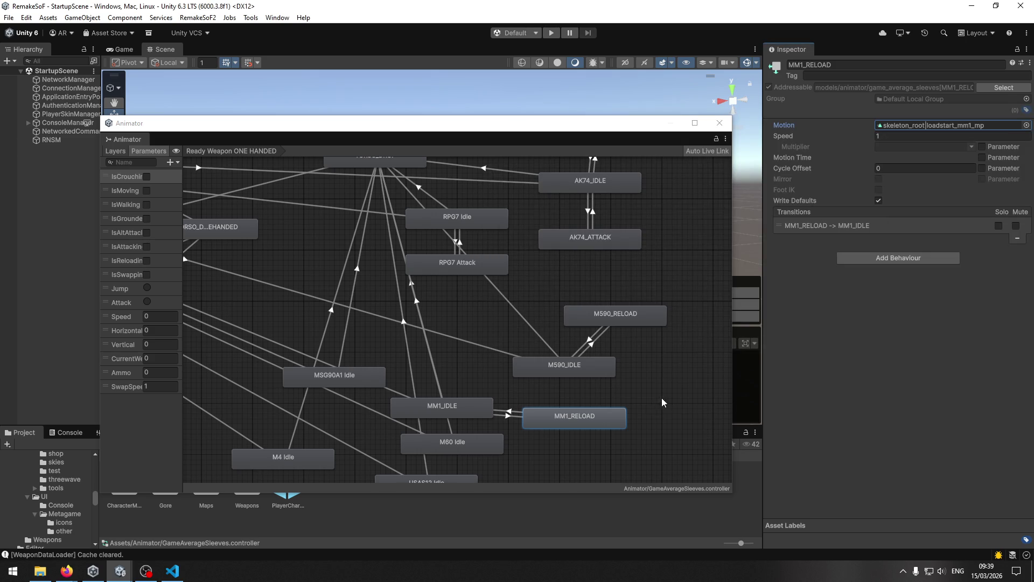
# Create a new empty state next to M590_IDLE
pyautogui.scroll(-2, 668, 401)
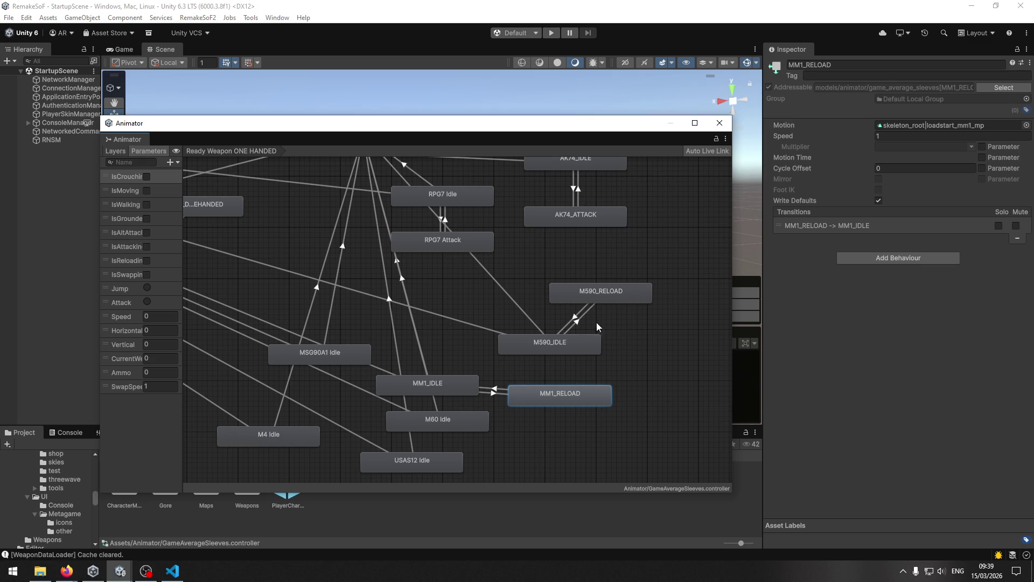
pyautogui.moveTo(577, 344)
pyautogui.mouseDown()
pyautogui.moveTo(580, 361)
pyautogui.moveTo(584, 338)
pyautogui.mouseUp()
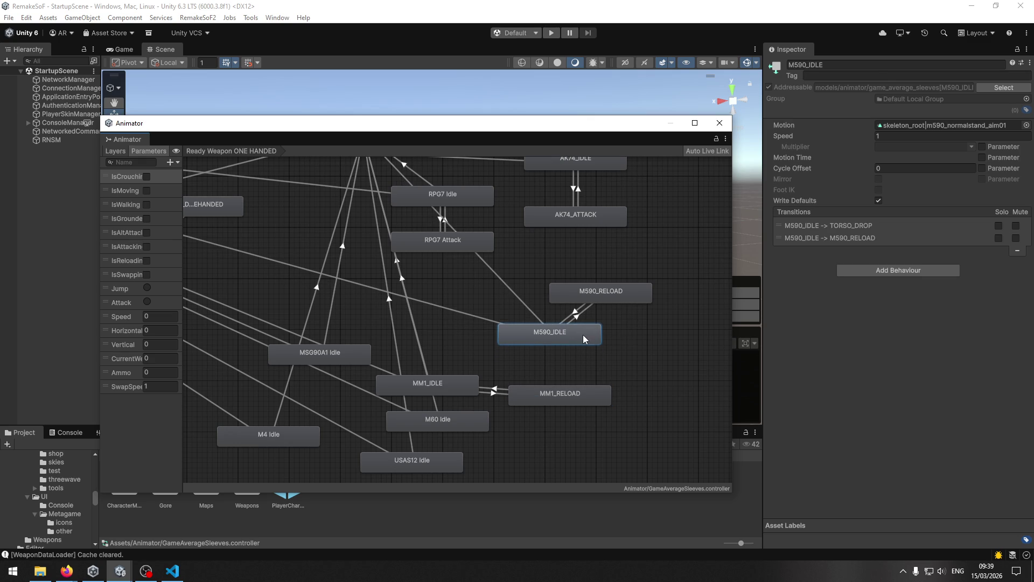
pyautogui.click(612, 334)
pyautogui.rightClick(612, 334)
pyautogui.moveTo(628, 341)
pyautogui.click(762, 341)
pyautogui.moveTo(657, 342); pyautogui.dragTo(652, 334)
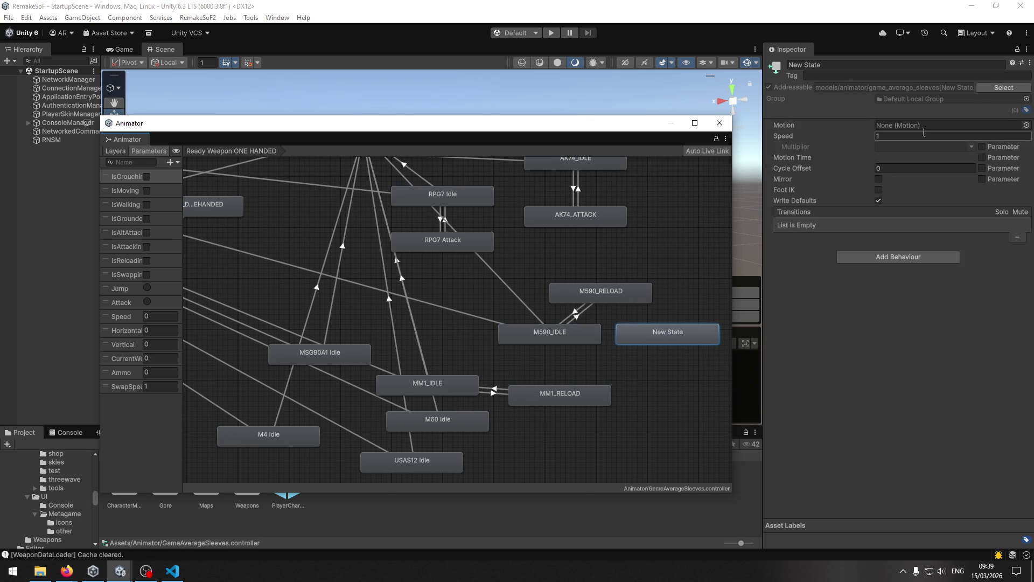
# Search '590' clips and assign skeleton_root|loadstart_m590_mp as the new state's motion
pyautogui.click(1026, 124)
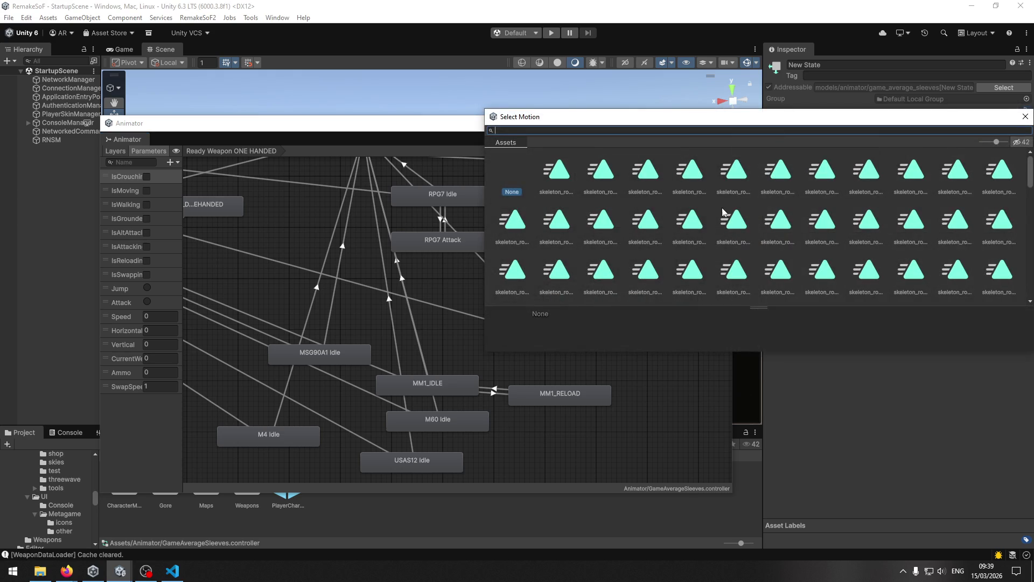
pyautogui.write('m590')
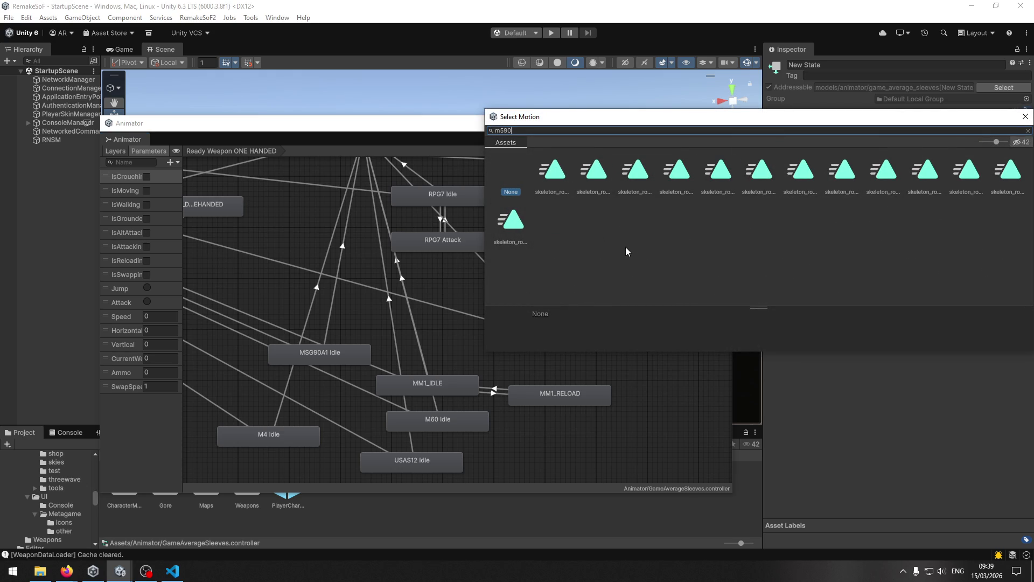
pyautogui.click(559, 178)
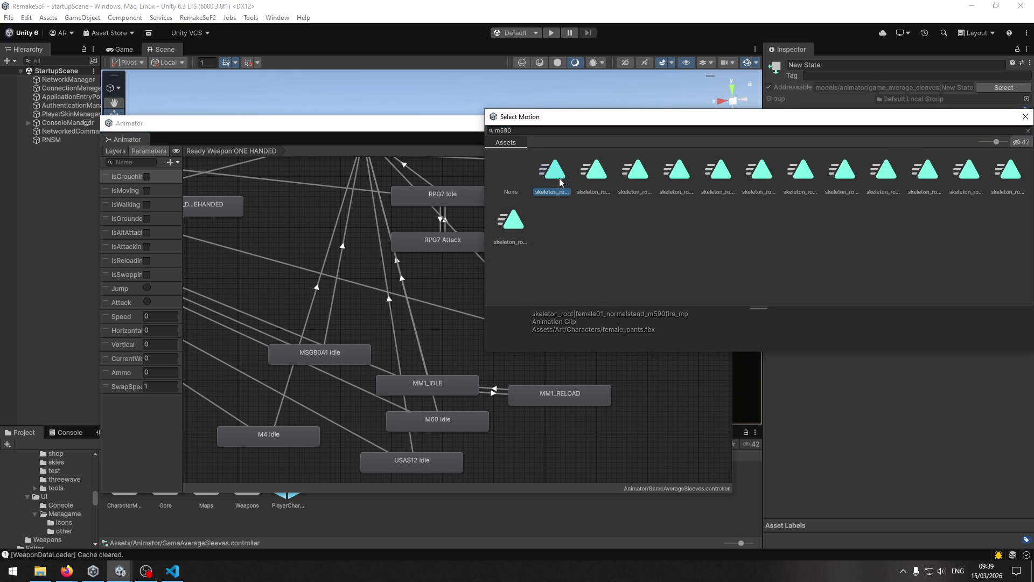
pyautogui.press('Right')
pyautogui.press('Right')
pyautogui.press('Right')
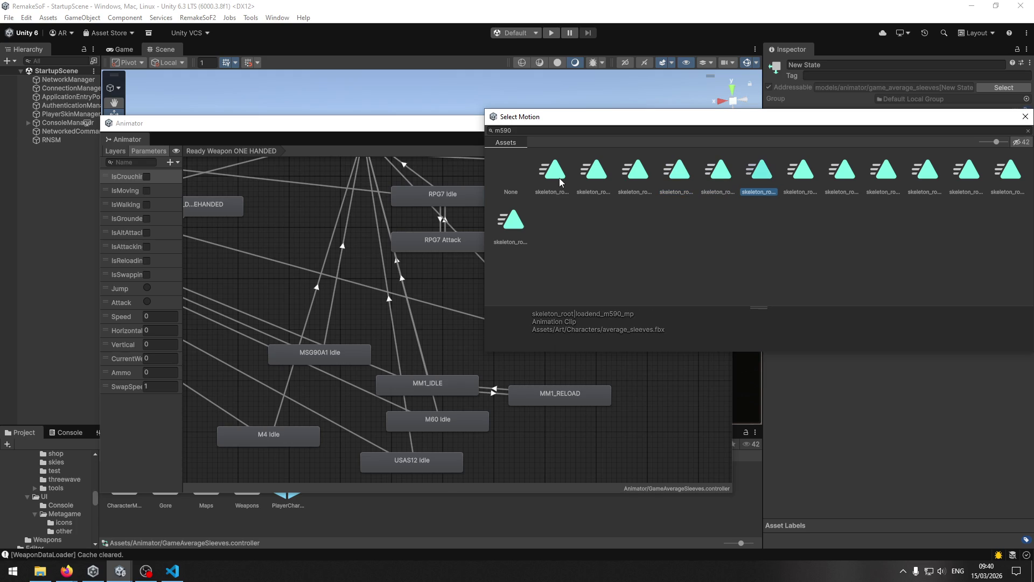
pyautogui.press('Right')
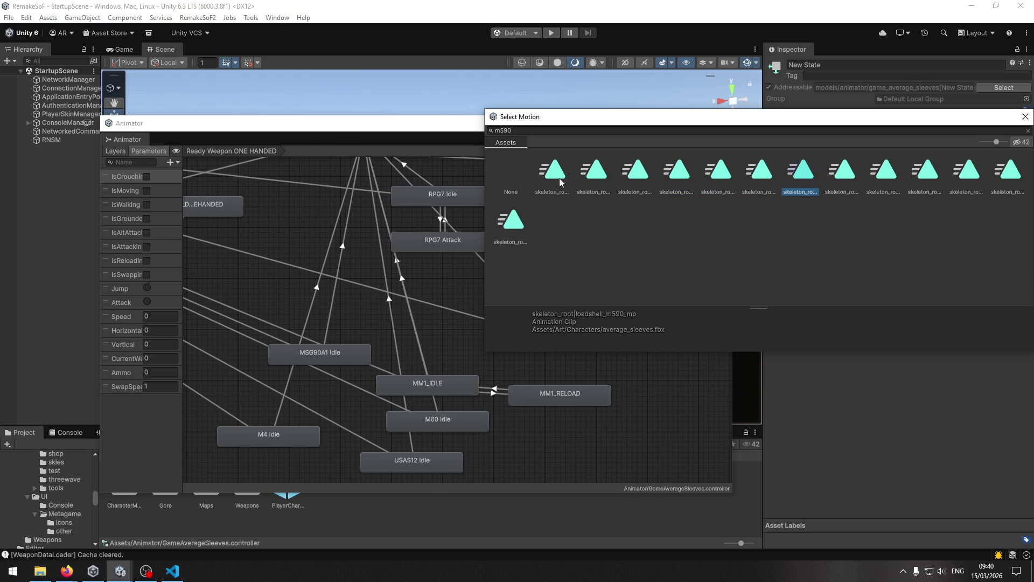
pyautogui.press('Right')
pyautogui.press('Right')
pyautogui.press('Left')
pyautogui.press('Left')
pyautogui.press('Left')
pyautogui.press('Right')
pyautogui.press('Right')
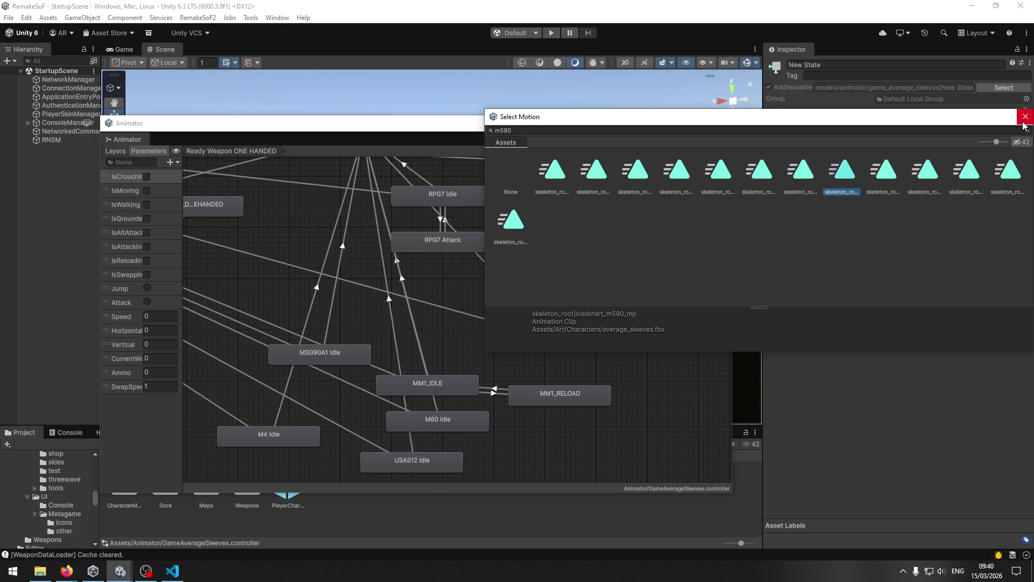
pyautogui.press('Left')
pyautogui.press('Left')
pyautogui.press('Right')
pyautogui.press('Right')
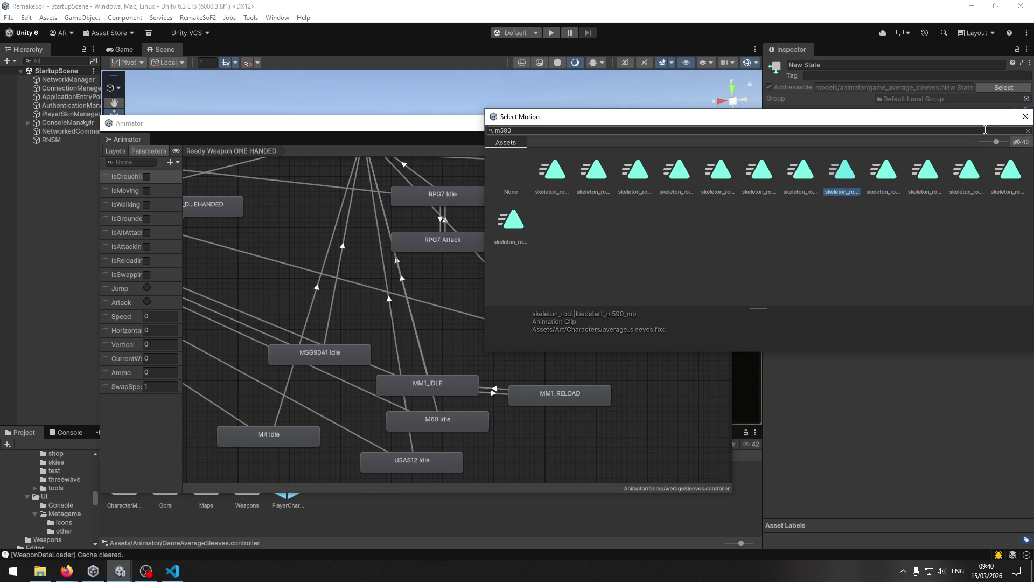
pyautogui.click(1023, 116)
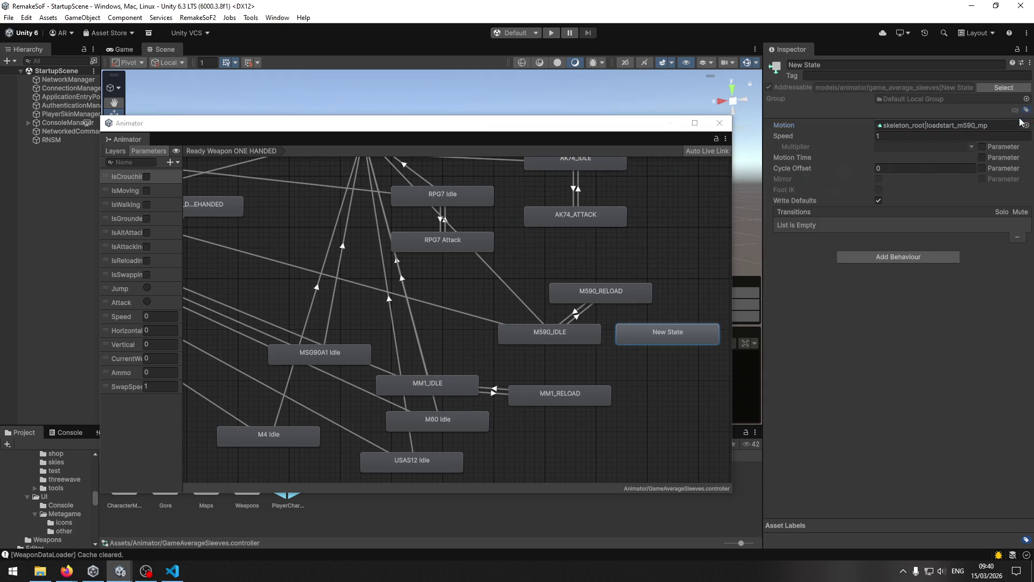
# Inspect M590_RELOAD and M590_IDLE, then clear M590_RELOAD's Motion field to None
pyautogui.click(640, 295)
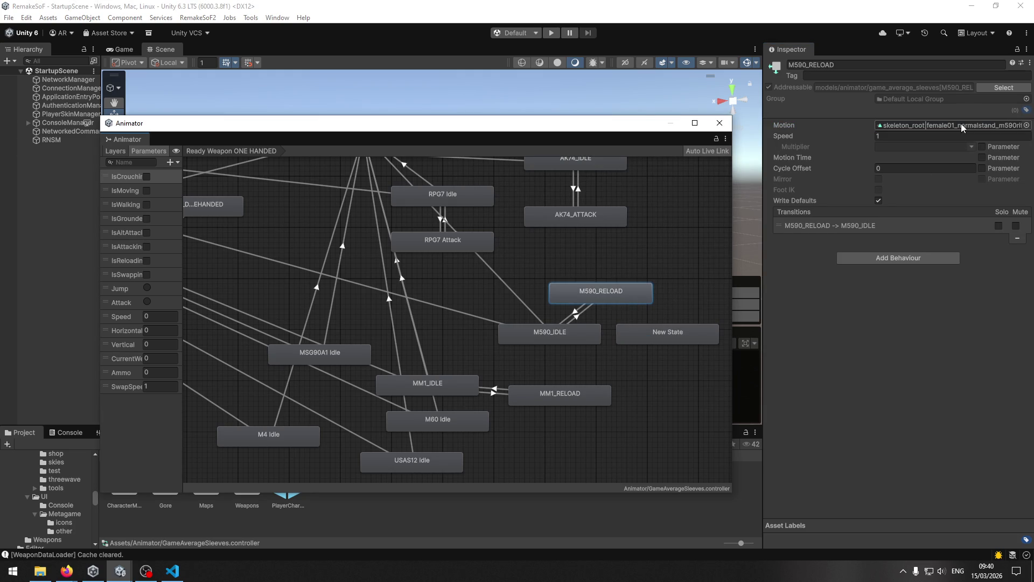
pyautogui.click(571, 334)
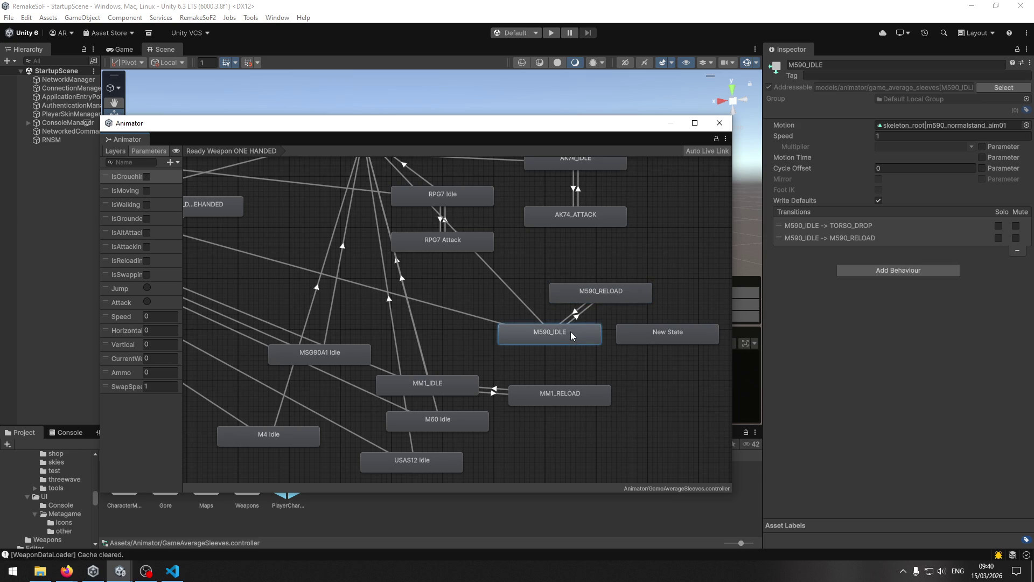
pyautogui.click(621, 298)
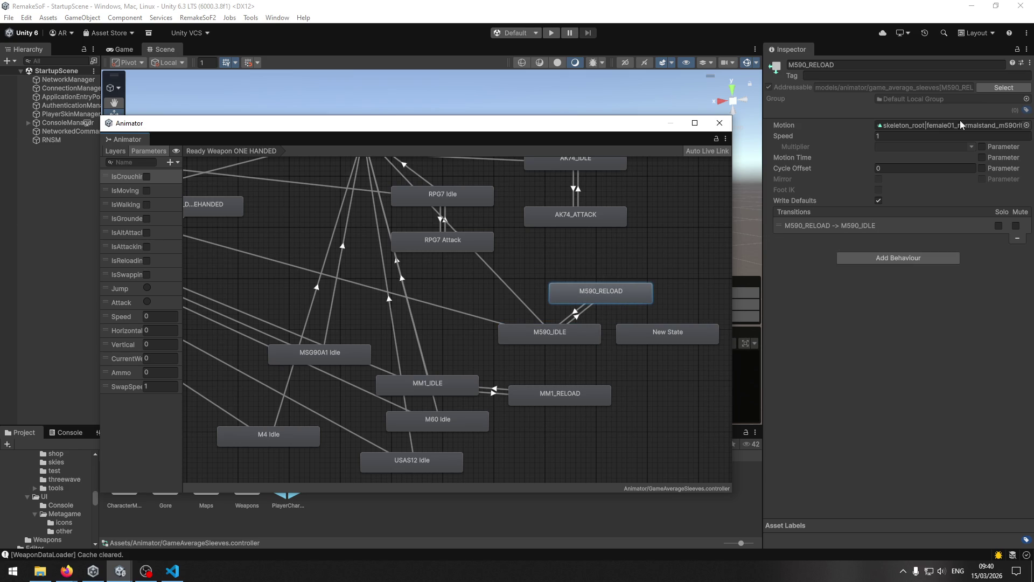
pyautogui.click(1027, 126)
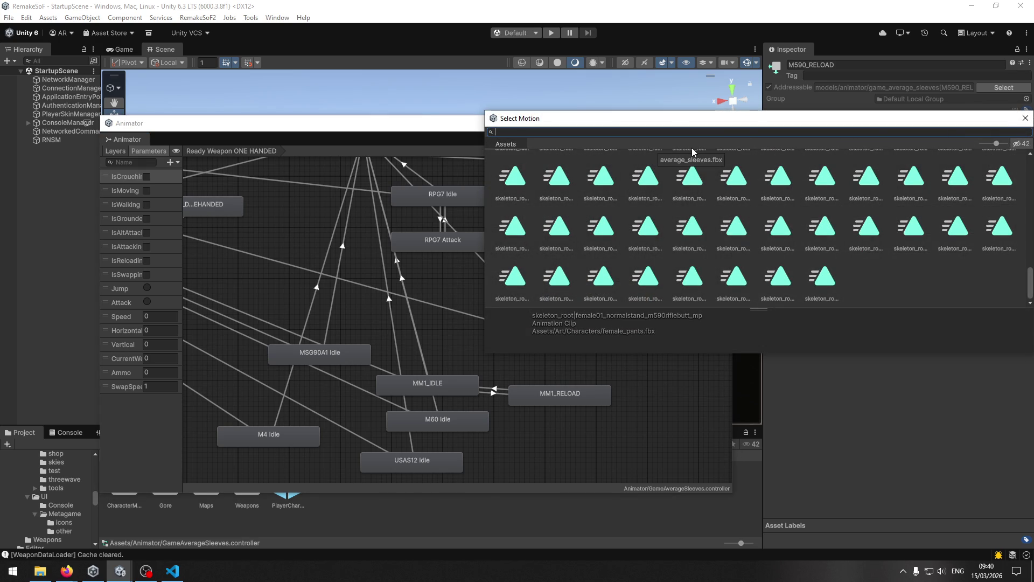
pyautogui.click(1025, 119)
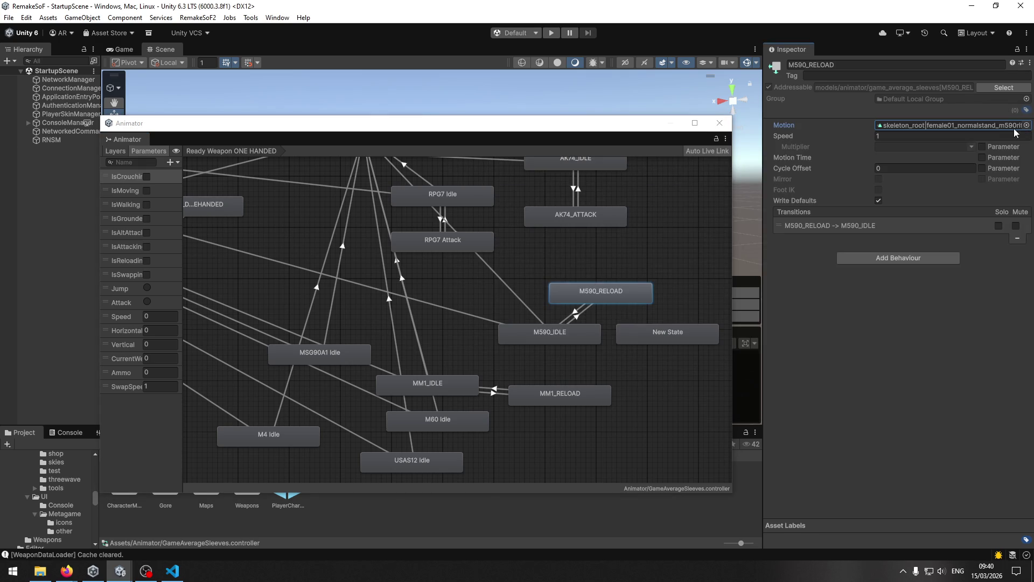
pyautogui.click(1005, 125)
pyautogui.press('Delete')
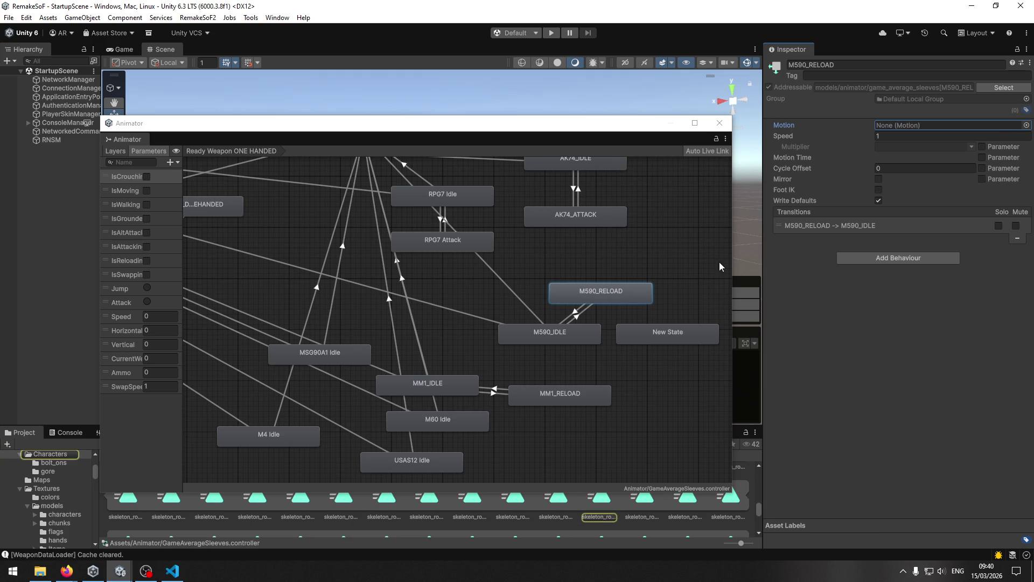
# Reselect the new state and pan the graph to make room beside MM1_RELOAD
pyautogui.click(668, 338)
pyautogui.moveTo(665, 299); pyautogui.dragTo(642, 323)
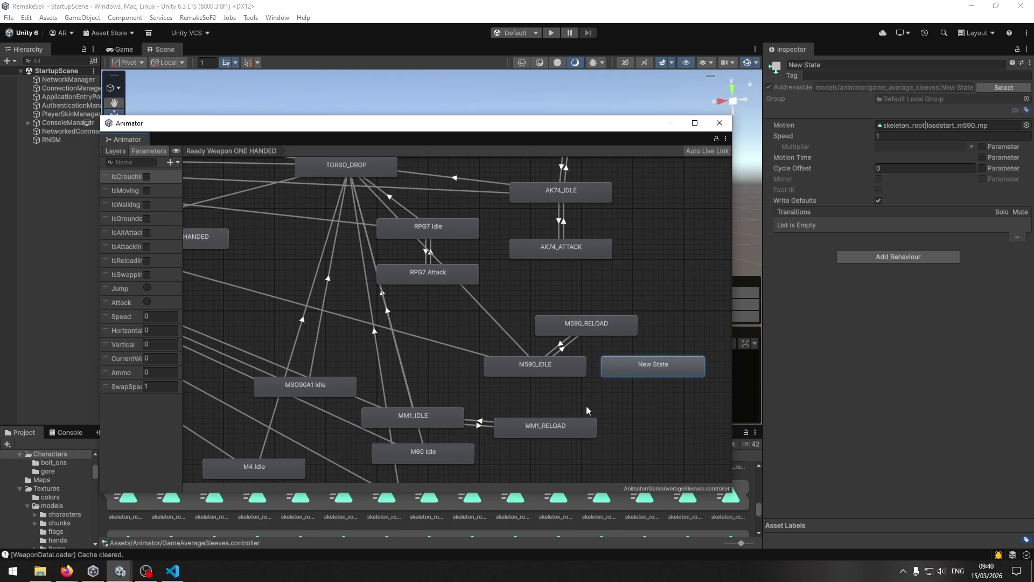
pyautogui.click(626, 379)
pyautogui.click(632, 367)
pyautogui.click(581, 435)
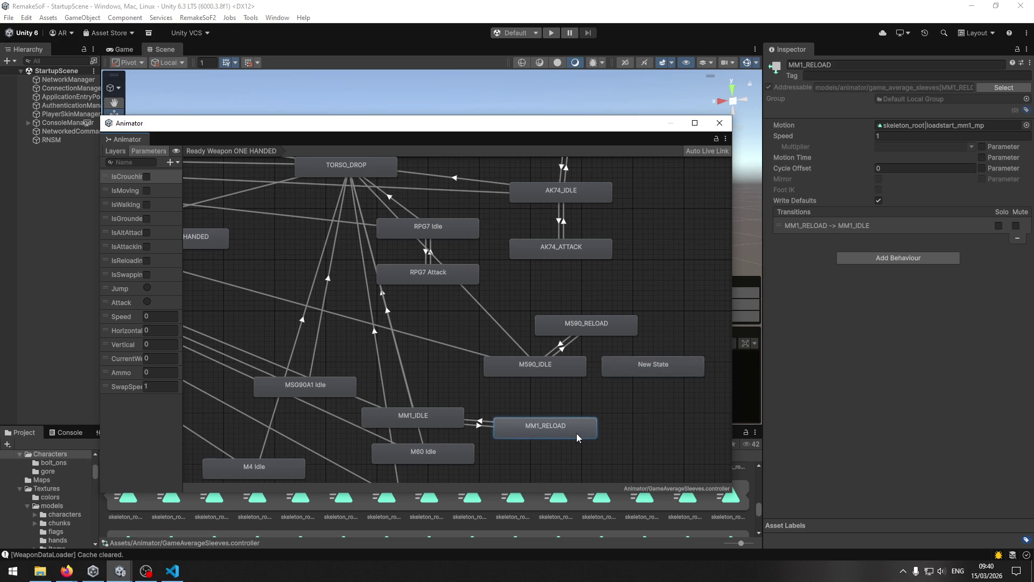
pyautogui.moveTo(544, 408)
pyautogui.mouseDown()
pyautogui.moveTo(671, 400)
pyautogui.moveTo(508, 370)
pyautogui.mouseUp()
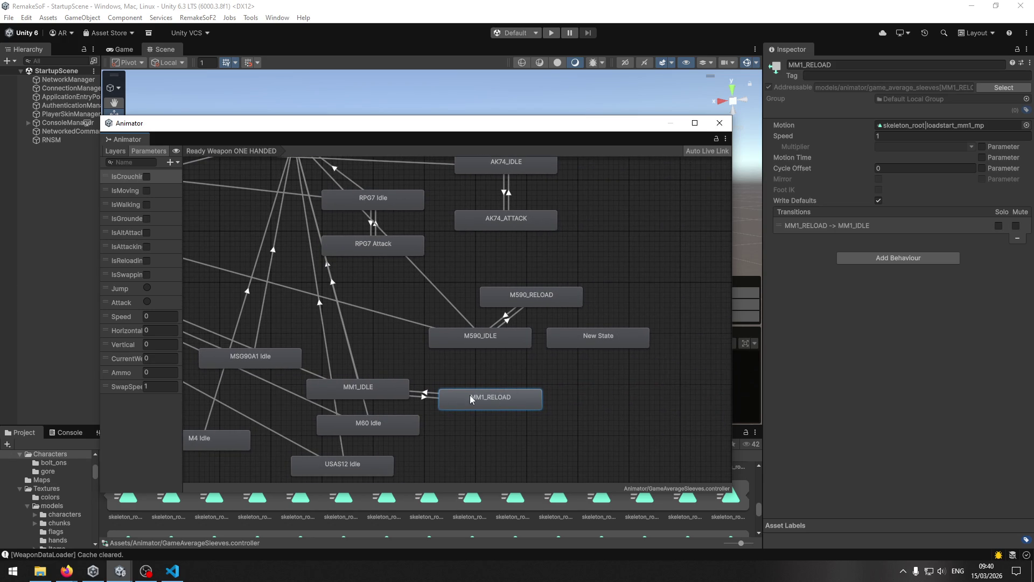
pyautogui.rightClick(560, 399)
# Create an empty state named MM1_RELOAD_SHELL to the right of MM1_RELOAD
pyautogui.moveTo(646, 404)
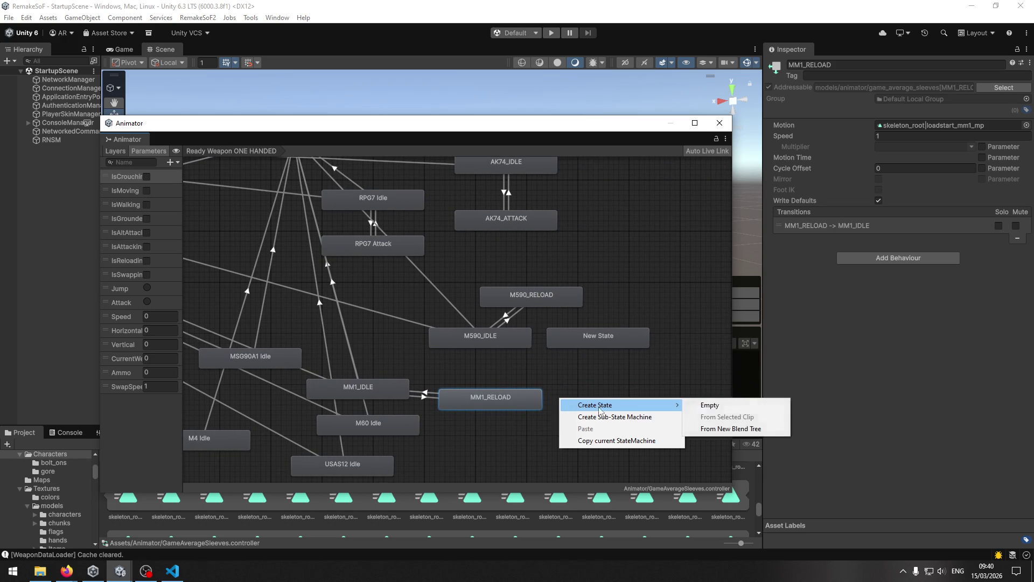
pyautogui.click(706, 407)
pyautogui.moveTo(593, 404); pyautogui.dragTo(580, 396)
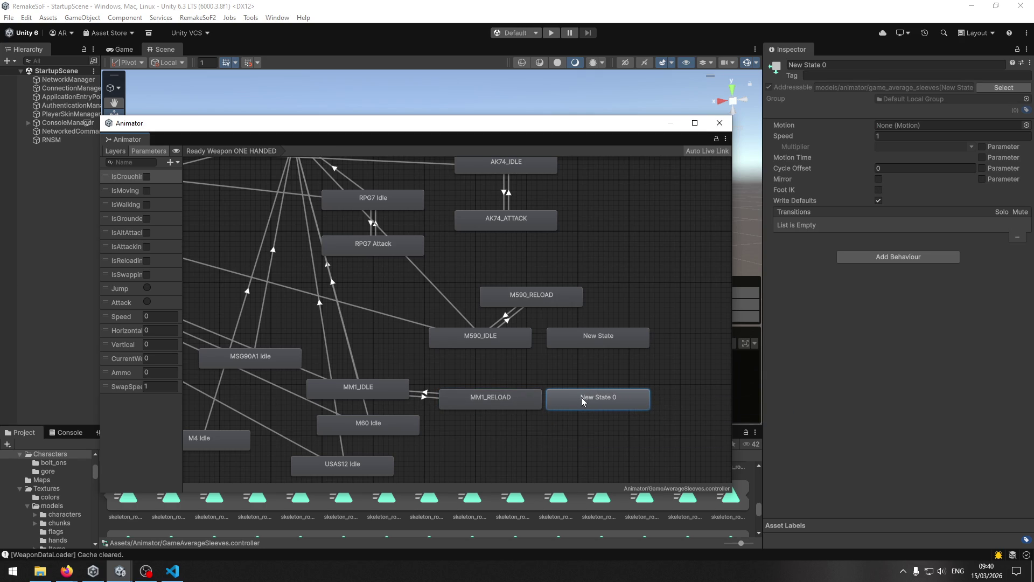
pyautogui.click(854, 67)
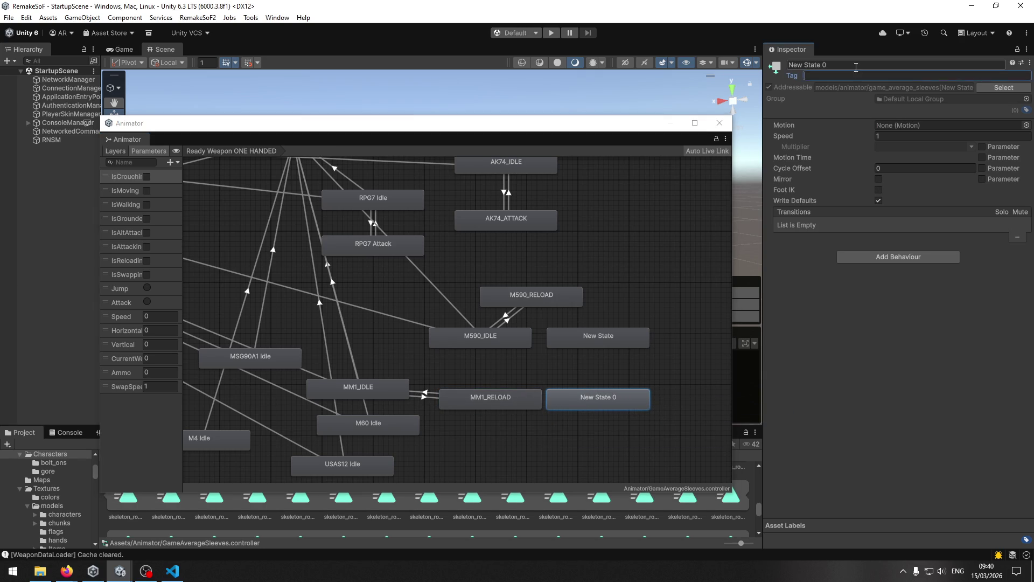
pyautogui.write('MM1_')
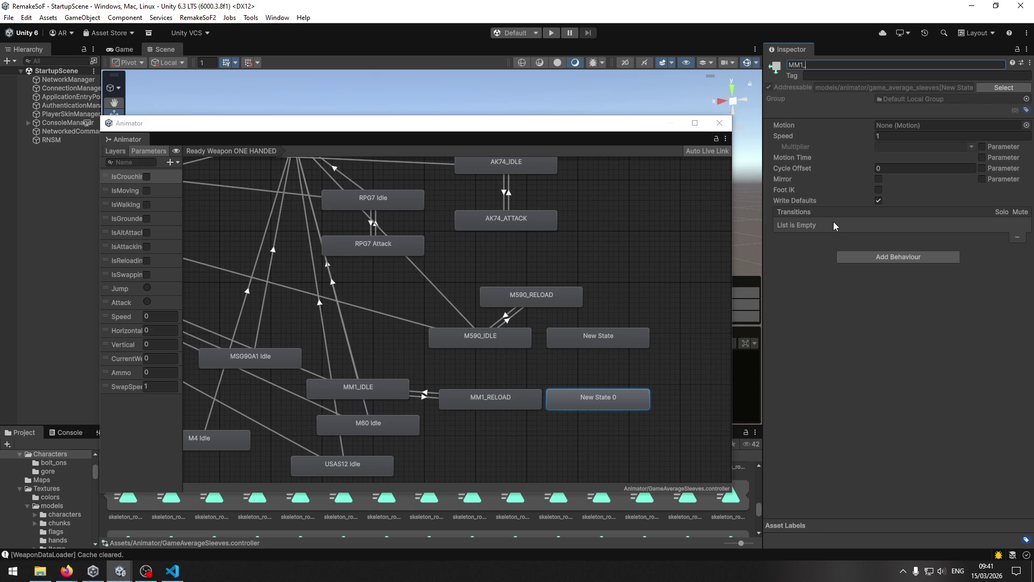
pyautogui.write('RELOAD_SHELL')
pyautogui.press('Return')
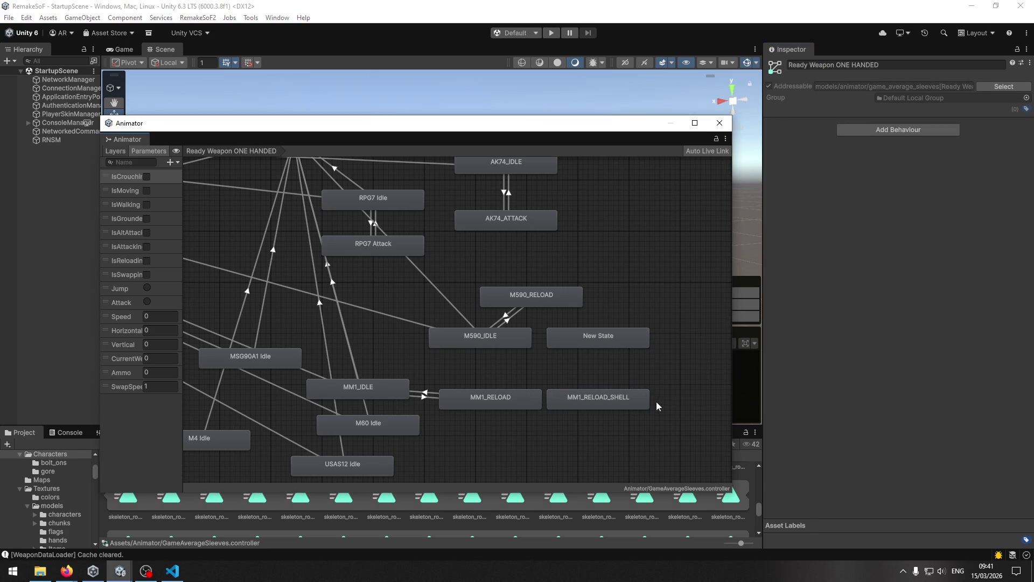
# Rename MM1_RELOAD to MM1_RELOAD_START in the Inspector
pyautogui.click(514, 402)
pyautogui.click(854, 64)
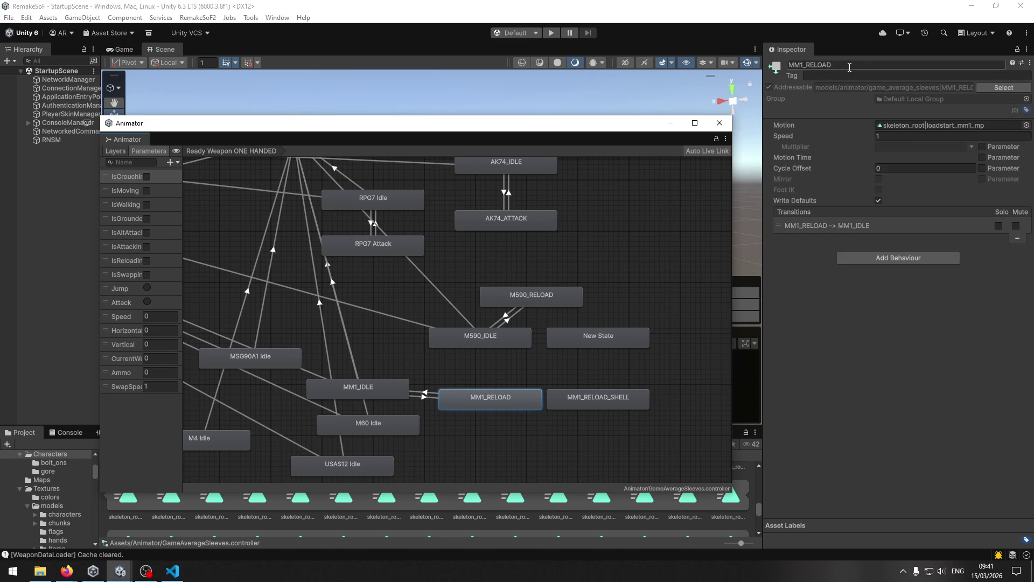
pyautogui.click(854, 66)
pyautogui.write('_START')
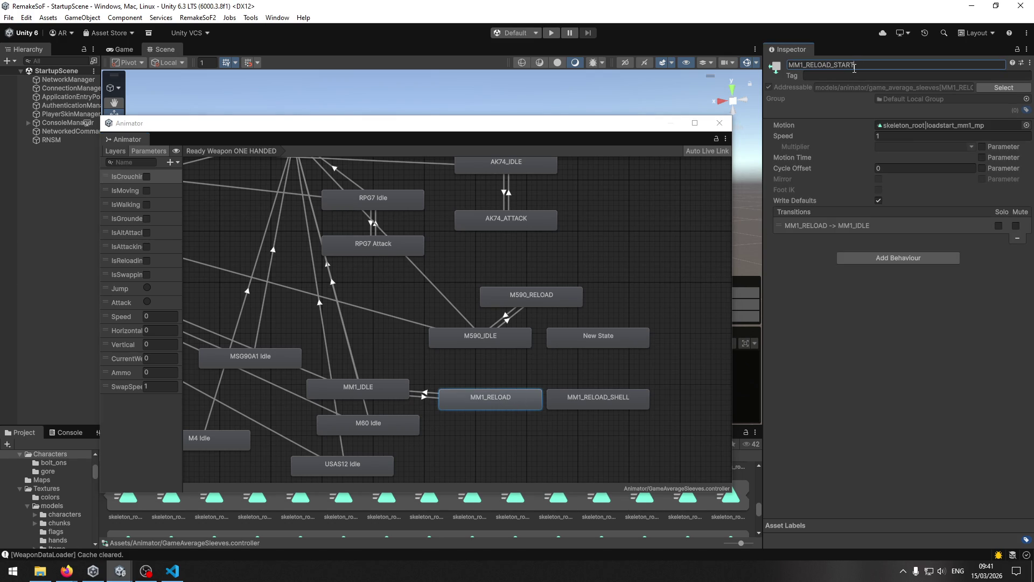
pyautogui.press('Return')
# Add another empty state below the reload states and begin naming it 'MM1'
pyautogui.rightClick(510, 421)
pyautogui.moveTo(566, 423)
pyautogui.click(665, 423)
pyautogui.click(847, 65)
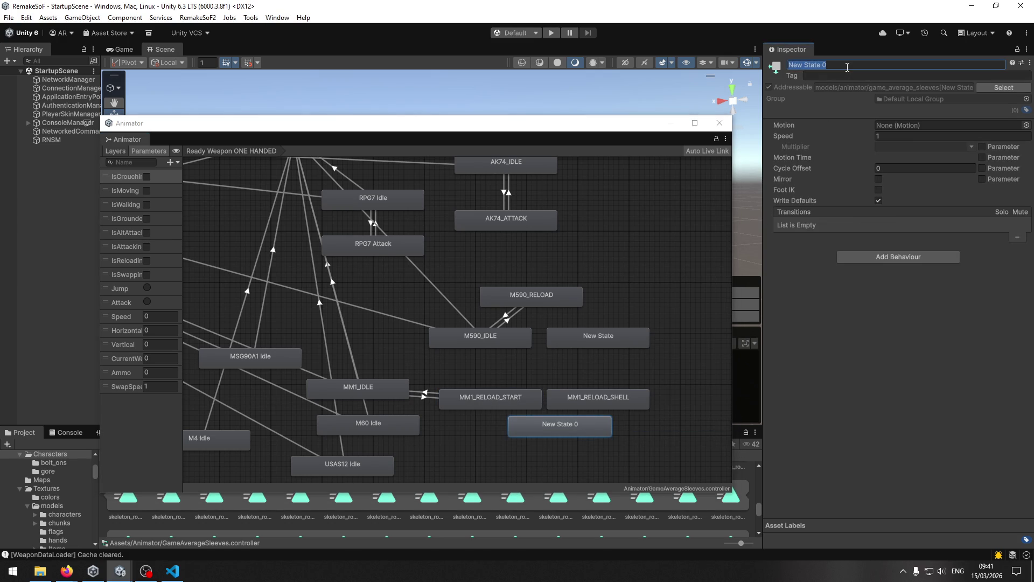
pyautogui.write('MM1')
pyautogui.click(172, 571)
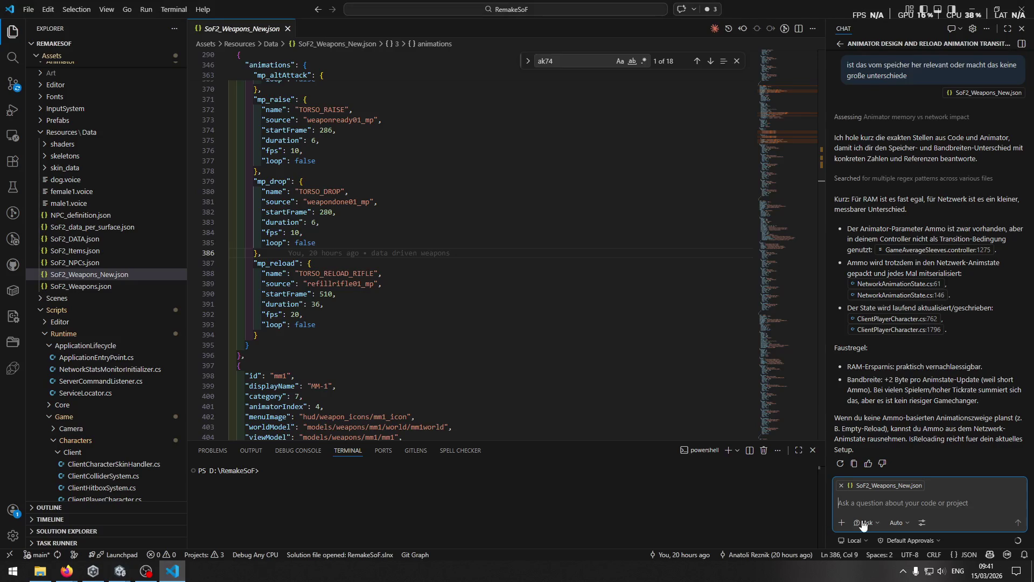
# In the Copilot chat, describe the MM1's start, shell, end (fill shells) reload style, fixing typos
pyautogui.write('ich ha')
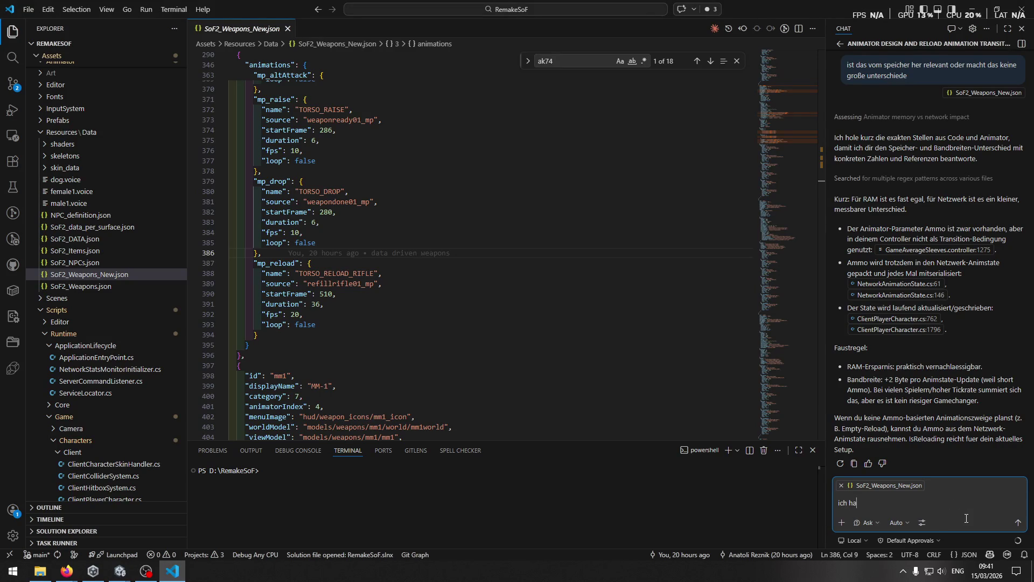
pyautogui.write('be für die mm1 eztw')
pyautogui.press('BackSpace')
pyautogui.press('BackSpace')
pyautogui.press('BackSpace')
pyautogui.write('ine andere')
pyautogui.write(' art ')
pyautogui.write('reload. in vom')
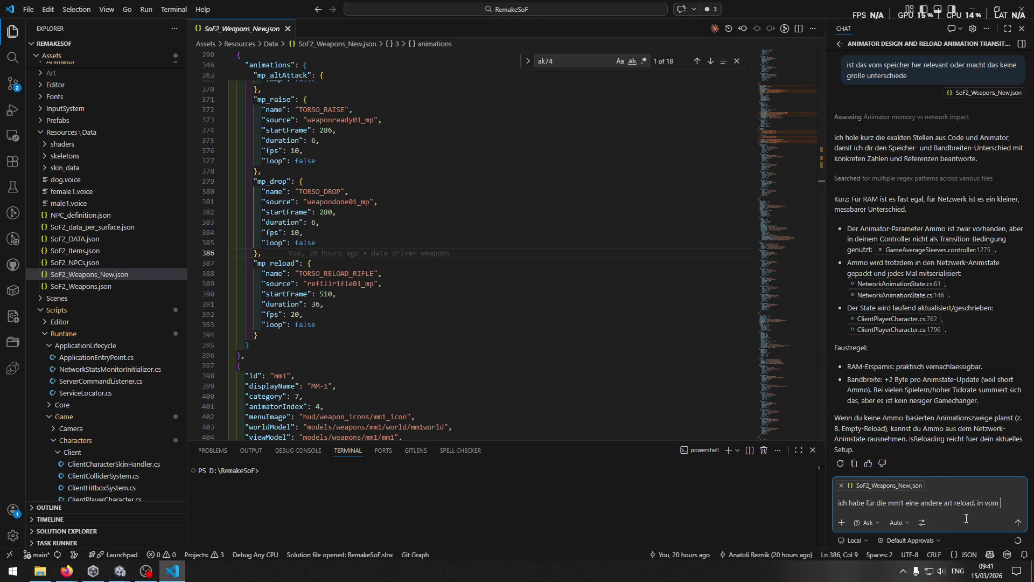
pyautogui.press('BackSpace')
pyautogui.press('BackSpace')
pyautogui.press('BackSpace')
pyautogui.write('form vo')
pyautogui.write('n strat ')
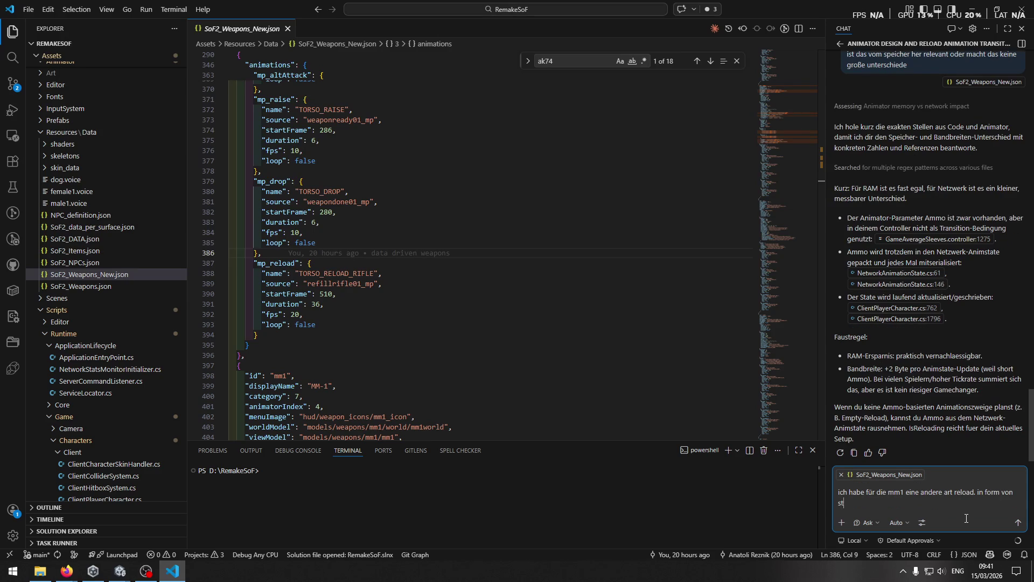
pyautogui.write('shell')
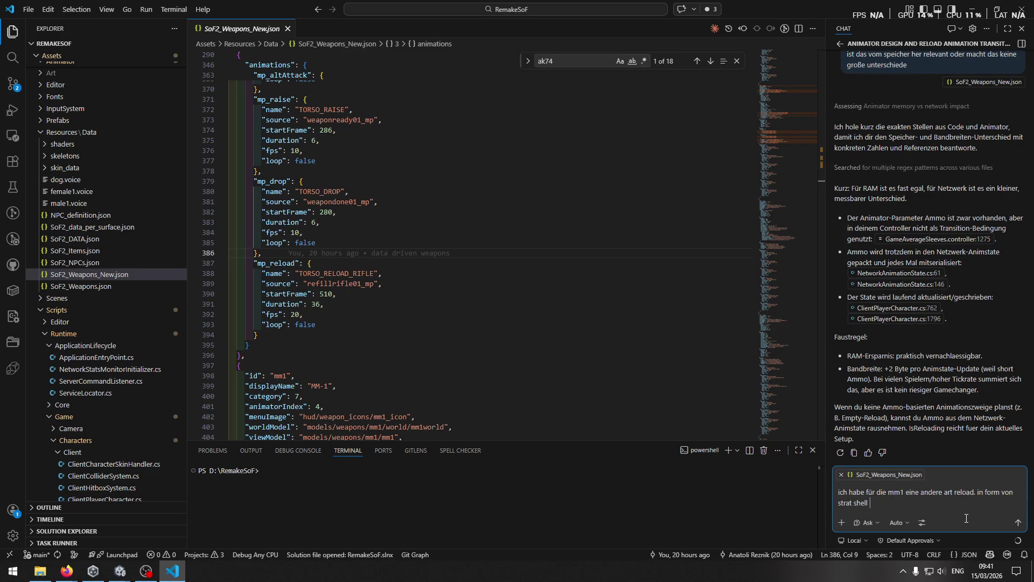
pyautogui.write(' end(fill shells')
pyautogui.press('Left')
pyautogui.press('Left')
pyautogui.press('Left')
pyautogui.write('X')
pyautogui.press('BackSpace')
pyautogui.write('.')
pyautogui.write(',')
pyautogui.press('Home')
pyautogui.hotkey('ctrl', 'Right')
pyautogui.write(',')
pyautogui.press('Left')
pyautogui.press('Left')
pyautogui.press('Left')
pyautogui.press('BackSpace')
pyautogui.write('r')
pyautogui.press('End')
# Ask whether the flow should simply run linearly into the next transition on isReload, and send it
pyautogui.hotkey('shift', 'Return')
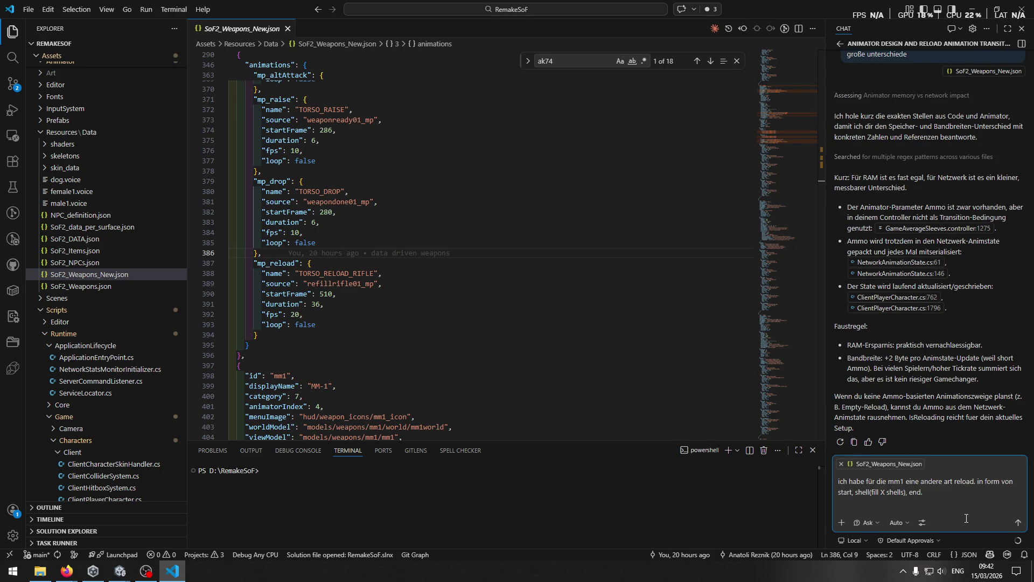
pyautogui.write('wie sollte da der ablauf sein ? einfach linear in die nächste transition bei isre')
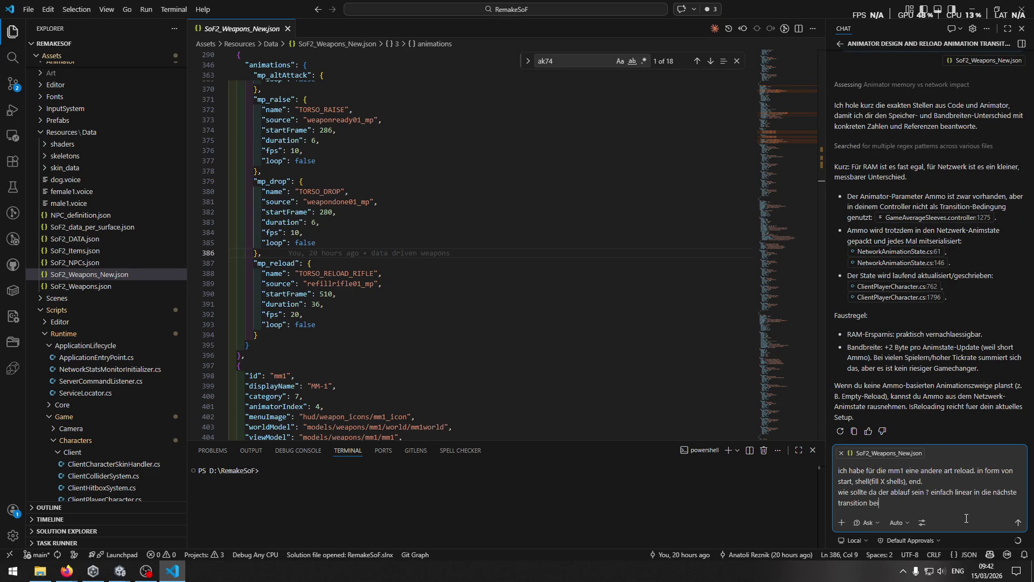
pyautogui.write('loading?')
pyautogui.press('Return')
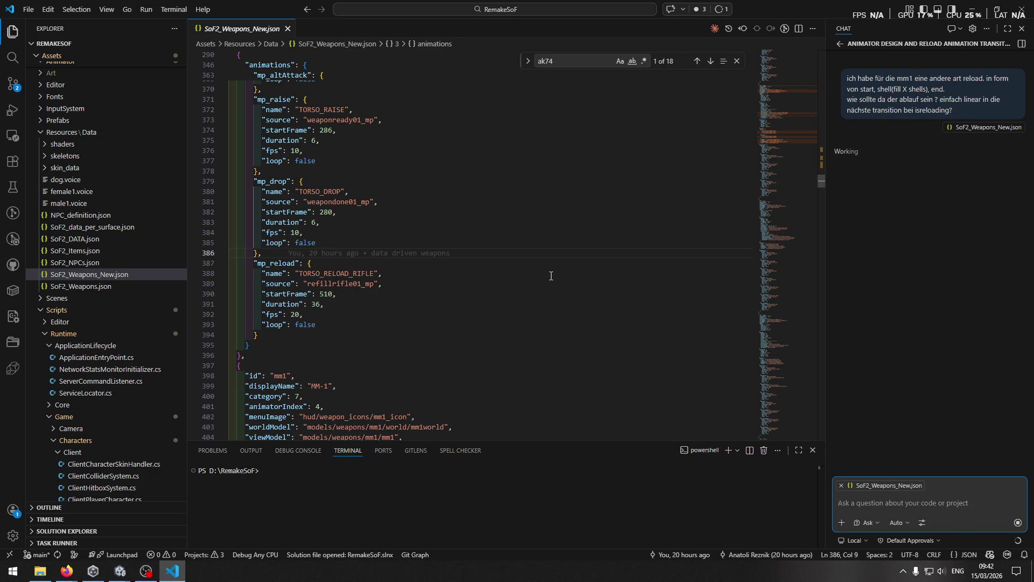
pyautogui.hotkey('alt', 'Tab')
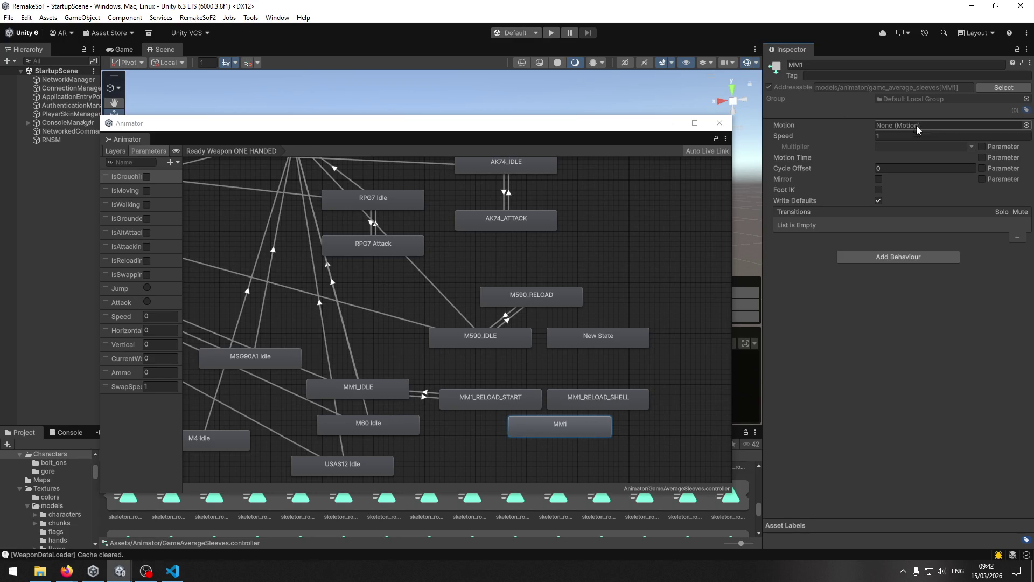
# Complete the MM1 state's name in the Inspector as MM1_RELOAD_END
pyautogui.click(797, 65)
pyautogui.write('_REL')
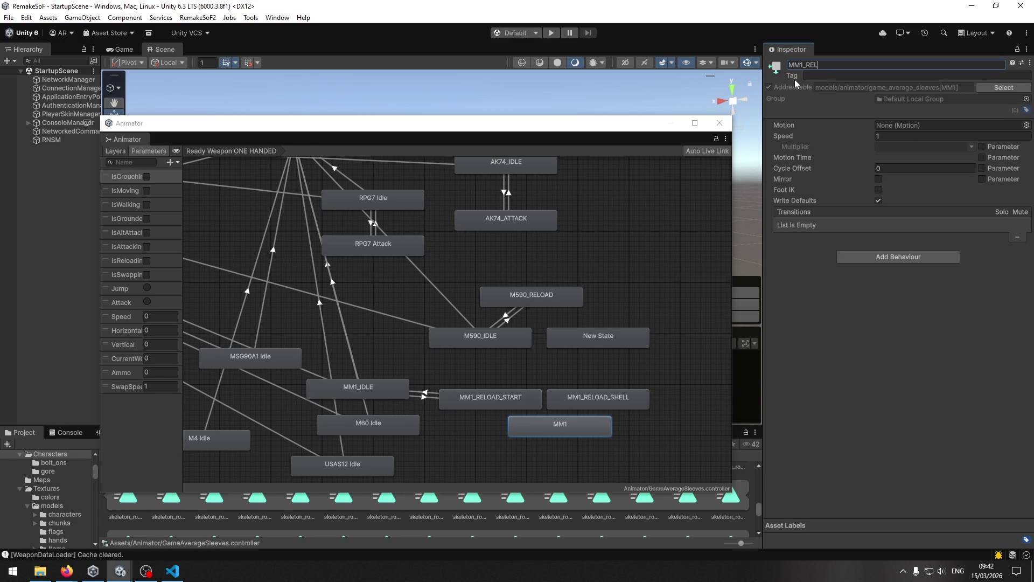
pyautogui.write('OAD_')
pyautogui.write('ED')
pyautogui.press('Return')
pyautogui.click(886, 62)
pyautogui.write('ND')
pyautogui.click(474, 401)
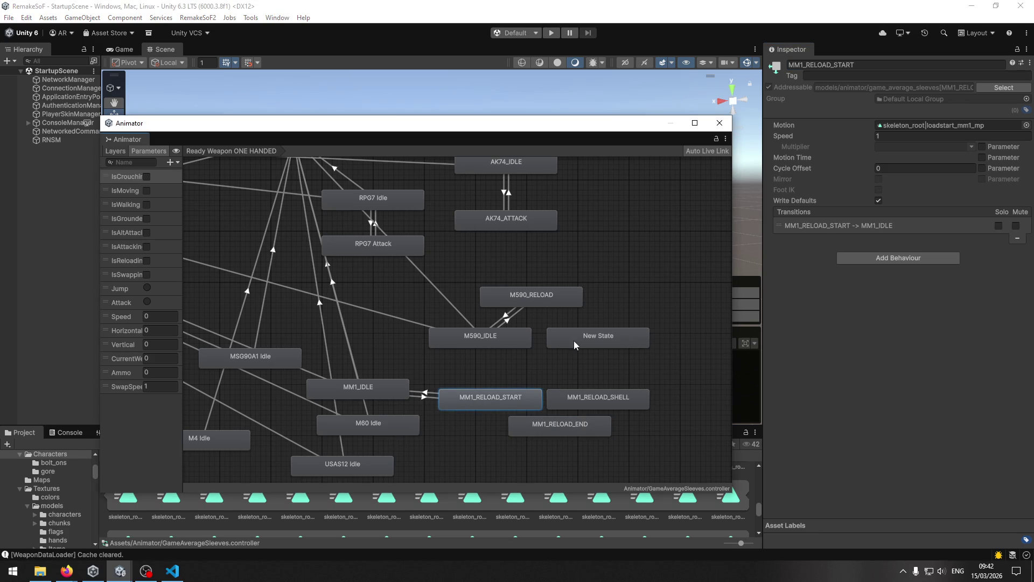
# Set MM1_RELOAD_SHELL's Motion to the loadshell_mm1_mp clip
pyautogui.click(589, 397)
pyautogui.click(1027, 135)
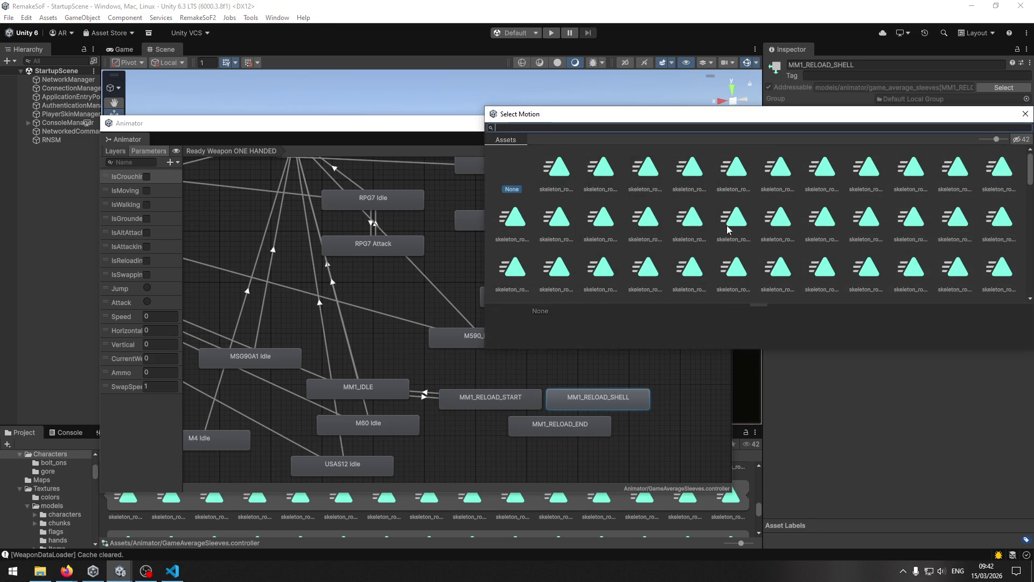
pyautogui.write('mm1')
pyautogui.click(852, 181)
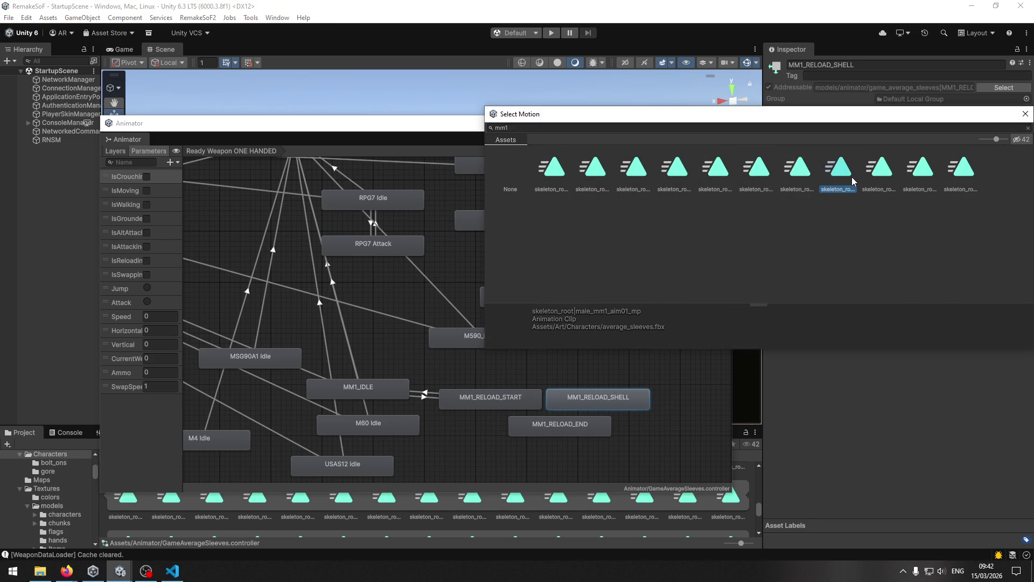
pyautogui.press('Right')
pyautogui.press('Left')
pyautogui.press('Left')
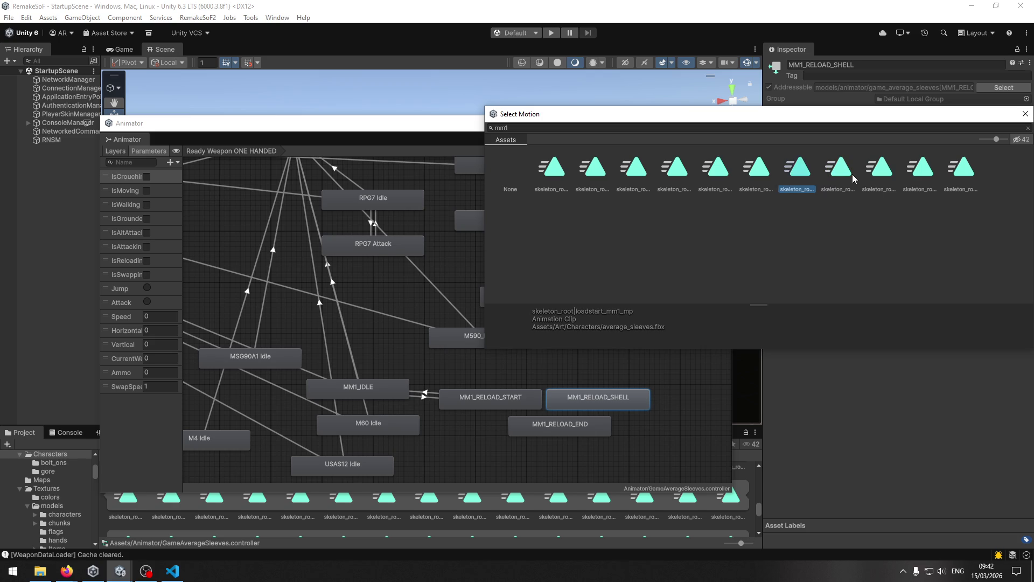
pyautogui.press('Left')
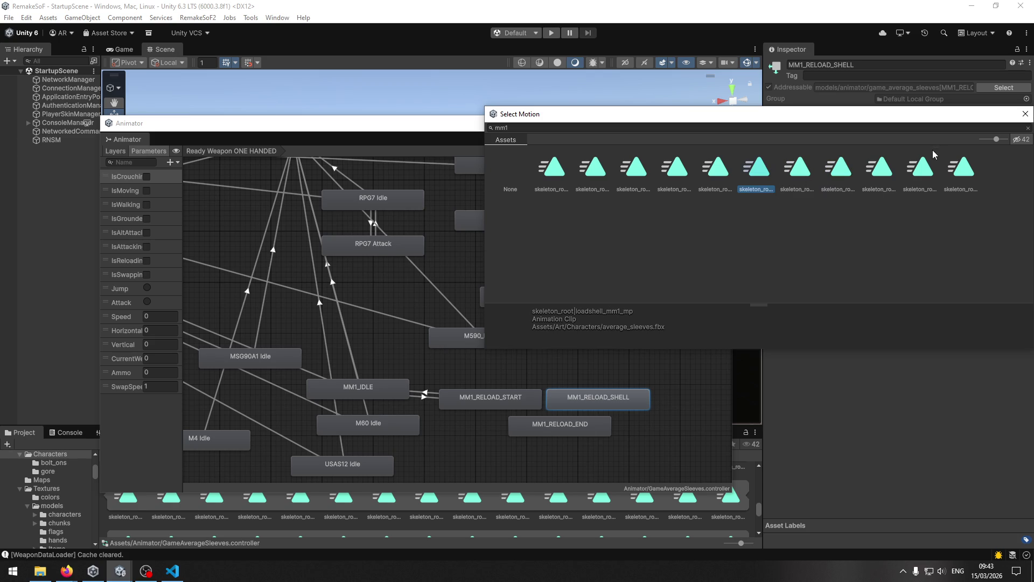
pyautogui.press('Return')
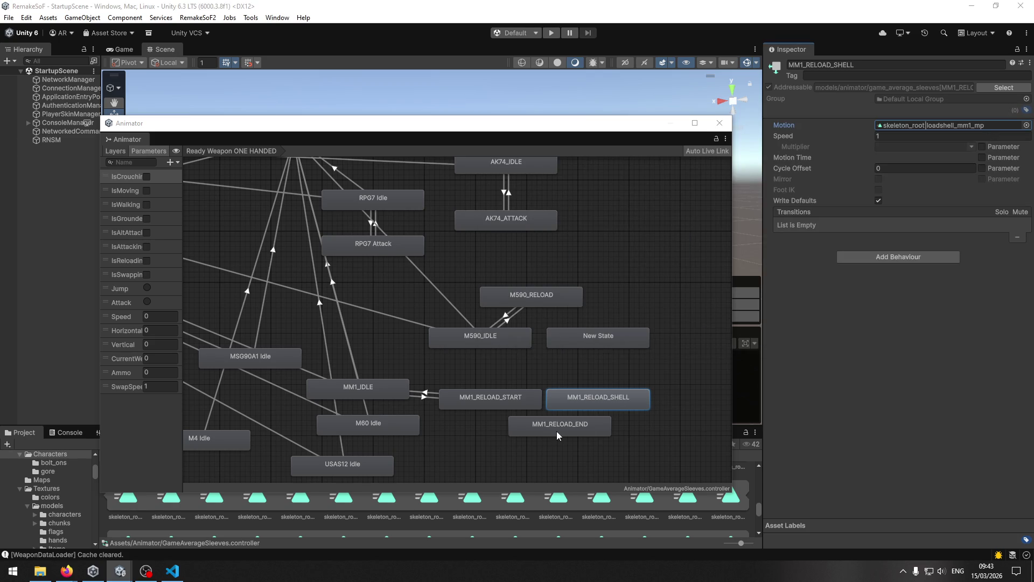
# Set MM1_RELOAD_END's Motion to the loadend_mm1_mp clip and spread out the reload states
pyautogui.click(558, 429)
pyautogui.click(1025, 125)
pyautogui.write('mm1')
pyautogui.click(958, 187)
pyautogui.press('Left')
pyautogui.press('Left')
pyautogui.press('Right')
pyautogui.press('Left')
pyautogui.press('Left')
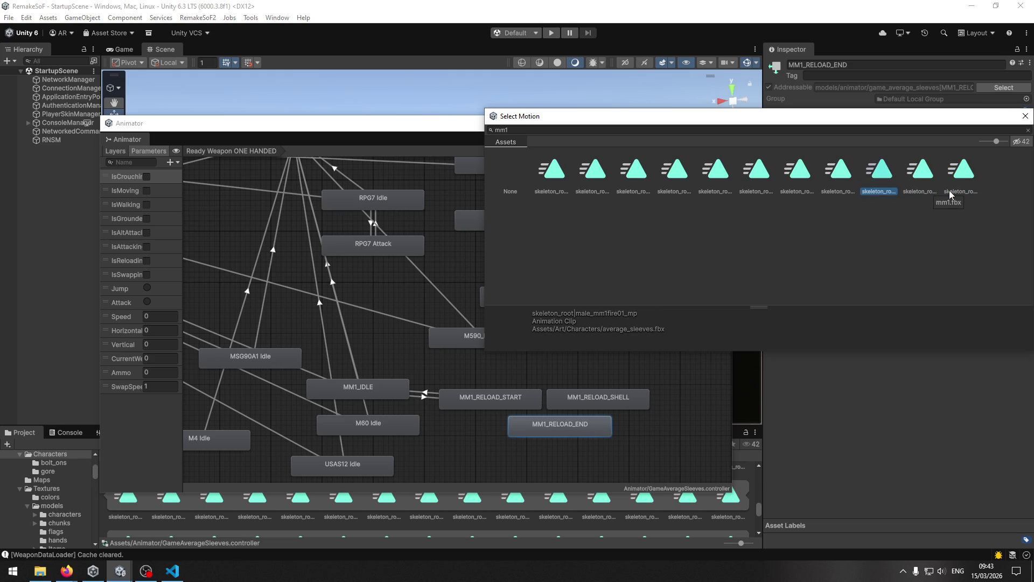
pyautogui.press('Right')
pyautogui.press('Left')
pyautogui.press('Left')
pyautogui.press('Left')
pyautogui.press('Right')
pyautogui.press('Right')
pyautogui.press('Left')
pyautogui.press('Left')
pyautogui.press('Left')
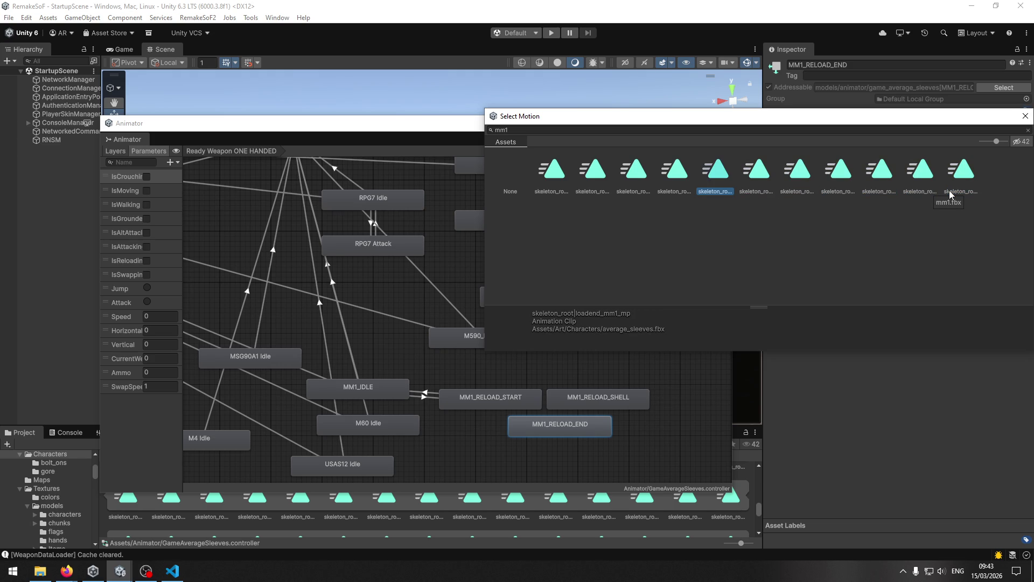
pyautogui.click(1025, 116)
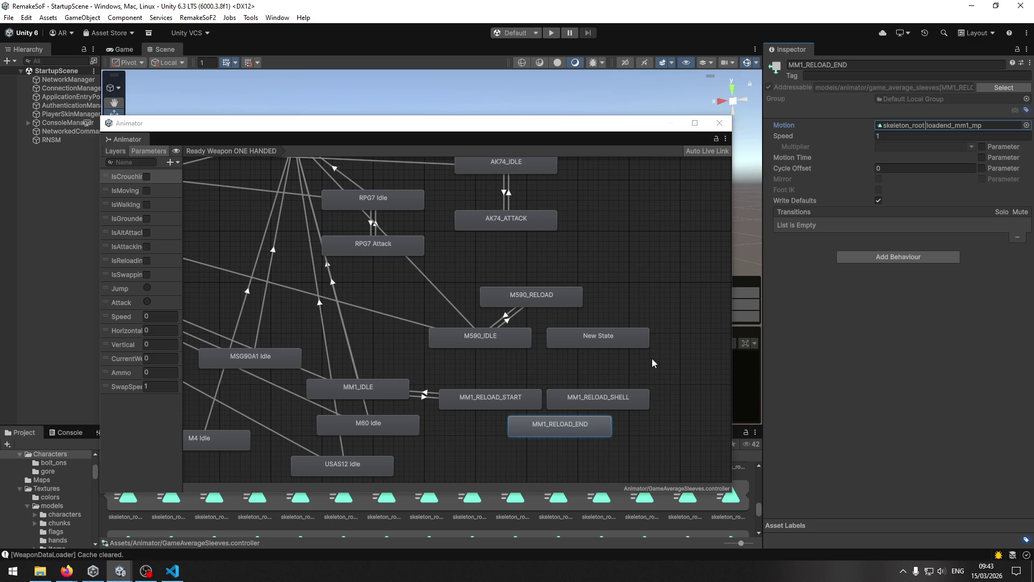
pyautogui.moveTo(572, 423)
pyautogui.mouseDown()
pyautogui.moveTo(600, 433)
pyautogui.moveTo(602, 400)
pyautogui.mouseUp()
# Create a transition from MM1_RELOAD_START to MM1_RELOAD_SHELL
pyautogui.click(520, 401)
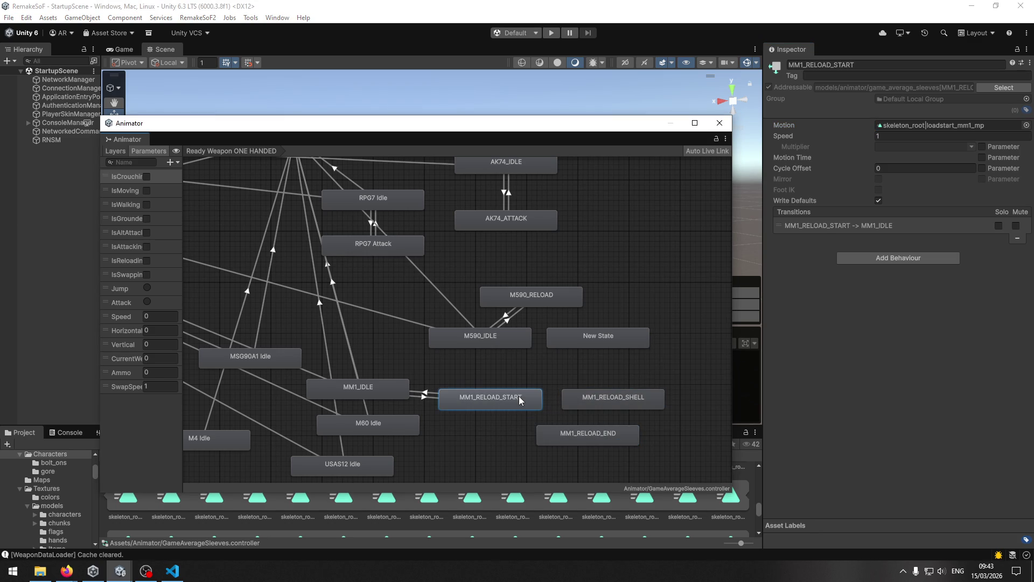
pyautogui.press('f')
pyautogui.rightClick(500, 369)
pyautogui.click(509, 375)
pyautogui.click(589, 370)
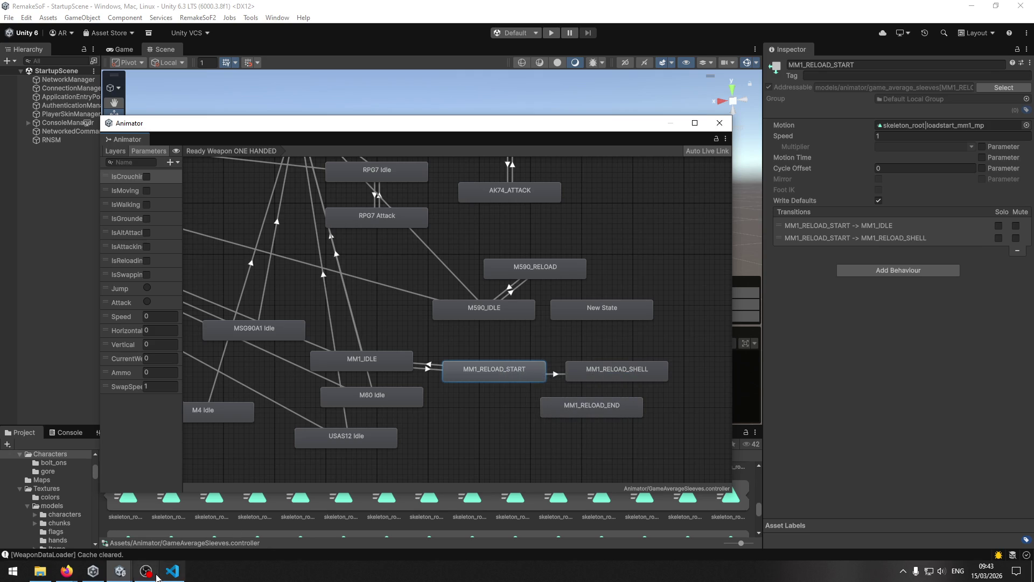
pyautogui.click(172, 571)
pyautogui.hotkey('alt', 'Tab')
pyautogui.rightClick(602, 370)
pyautogui.click(567, 353)
pyautogui.click(530, 374)
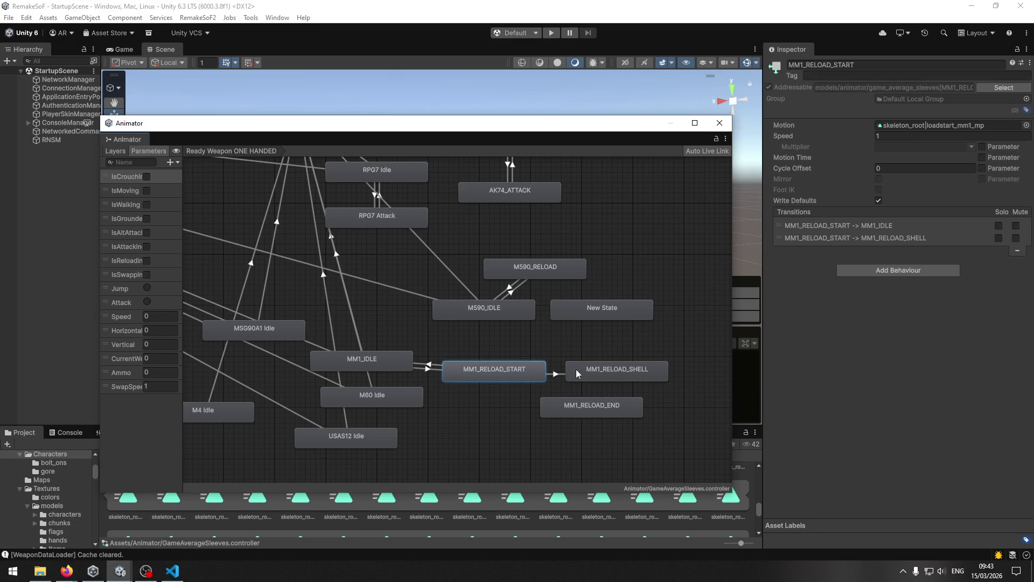
pyautogui.click(562, 375)
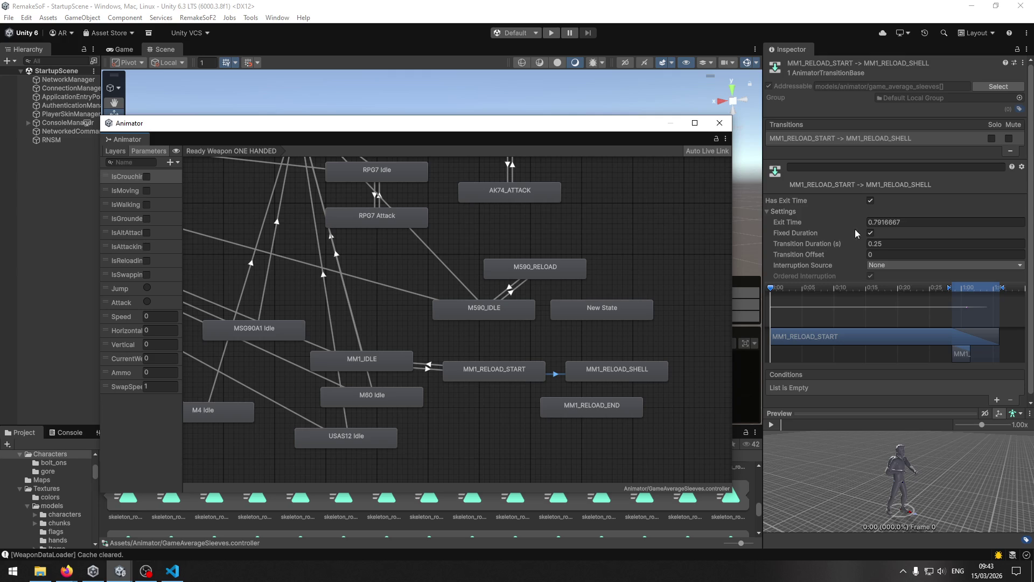
# Give that transition no exit time, non-fixed duration 0, and condition IsReloading true
pyautogui.click(870, 200)
pyautogui.scroll(-1, 870, 204)
pyautogui.click(870, 207)
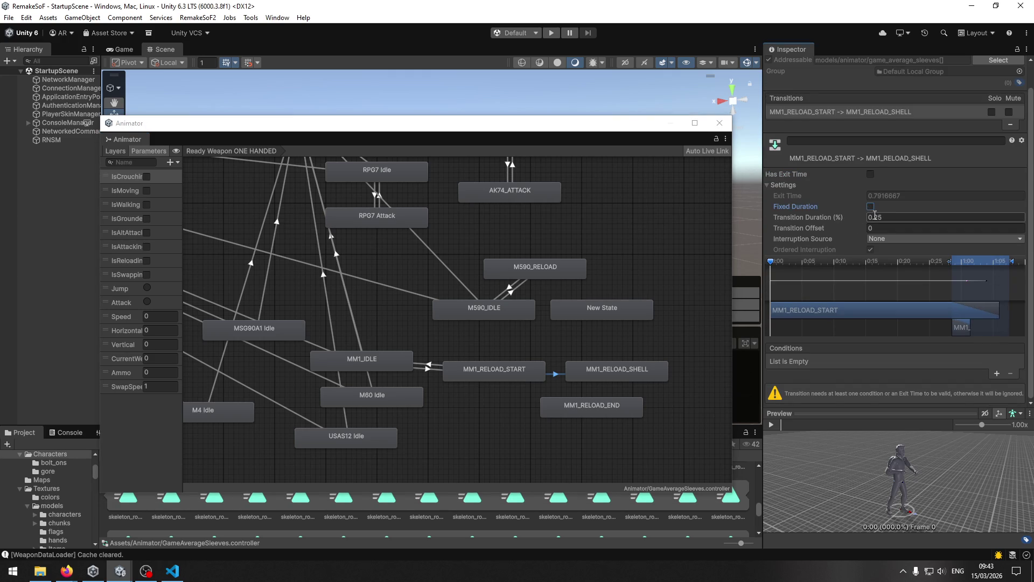
pyautogui.click(883, 217)
pyautogui.write('0')
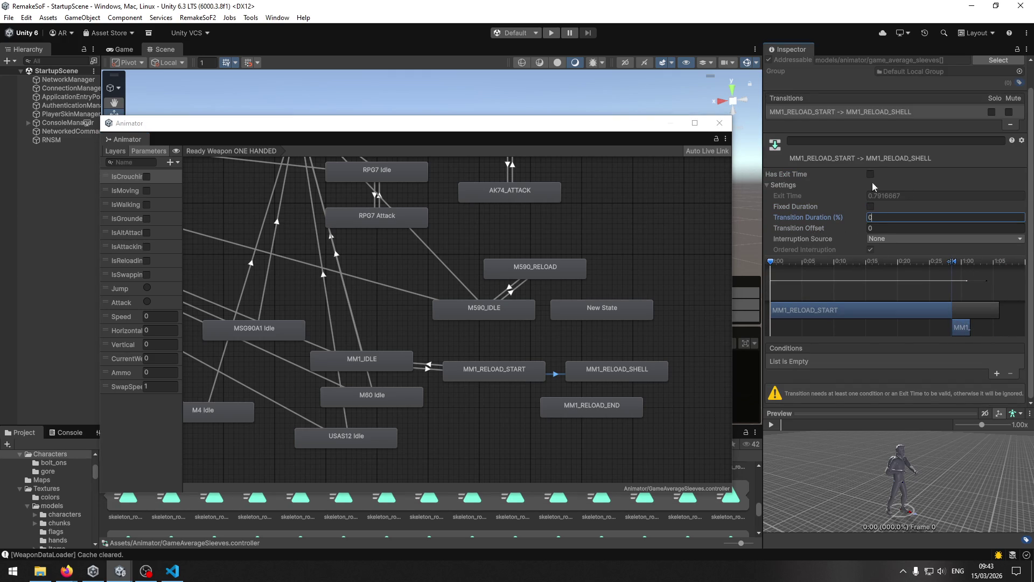
pyautogui.click(996, 373)
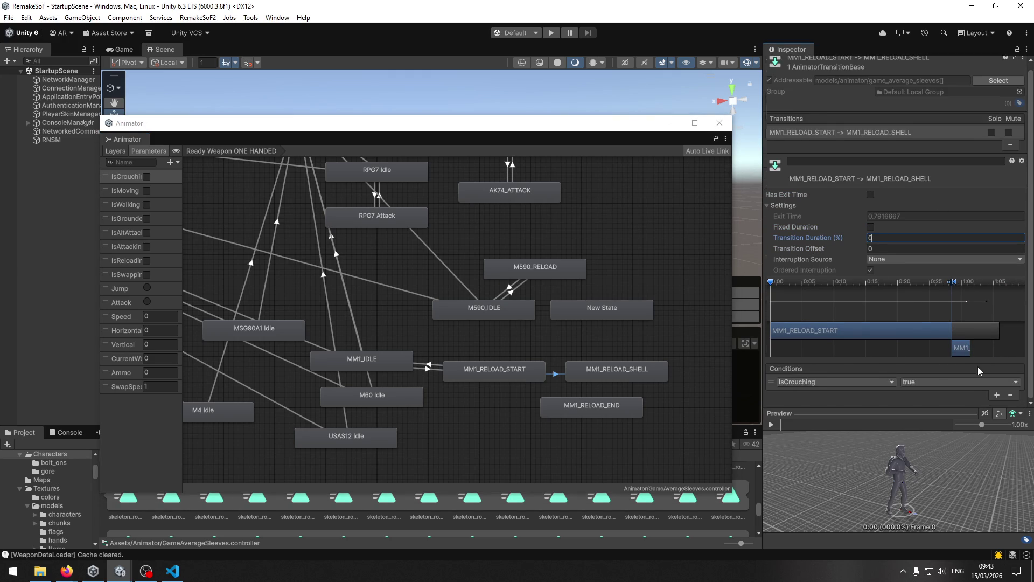
pyautogui.click(840, 381)
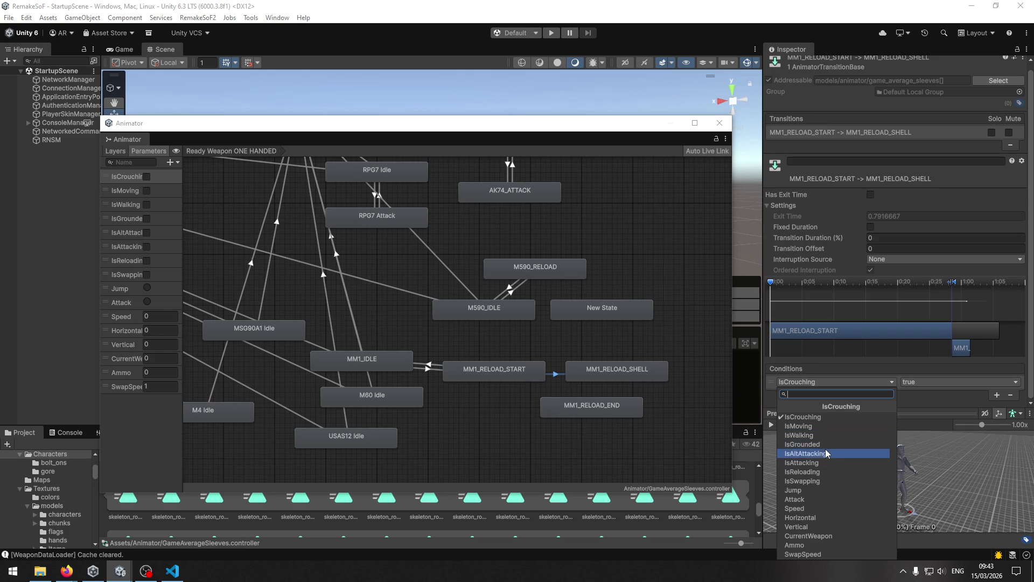
pyautogui.click(819, 472)
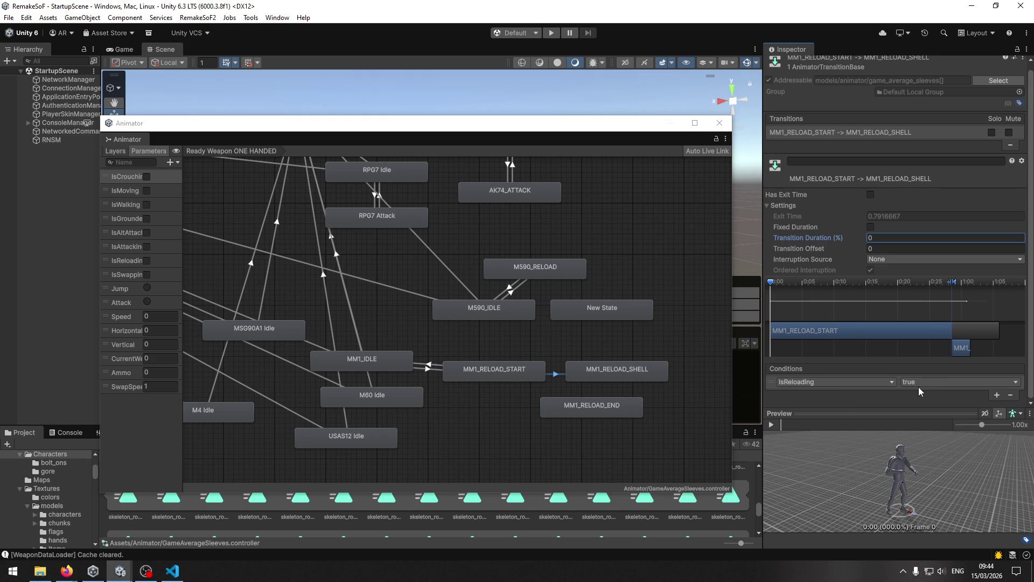
pyautogui.click(648, 379)
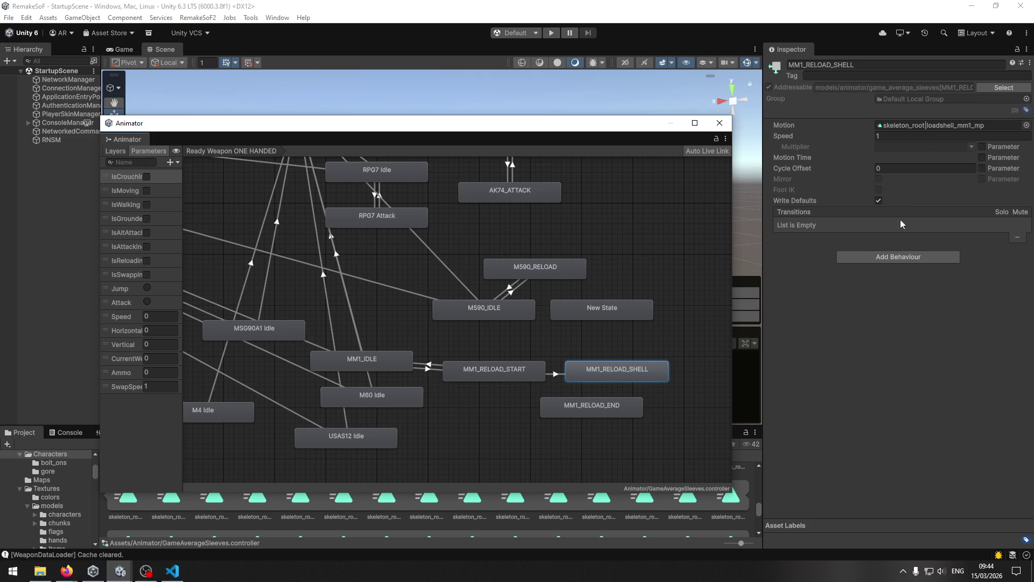
# Connect MM1_RELOAD_SHELL to MM1_RELOAD_END with a transition and place END beneath SHELL
pyautogui.rightClick(636, 371)
pyautogui.click(651, 379)
pyautogui.click(612, 401)
pyautogui.moveTo(587, 403); pyautogui.dragTo(614, 415)
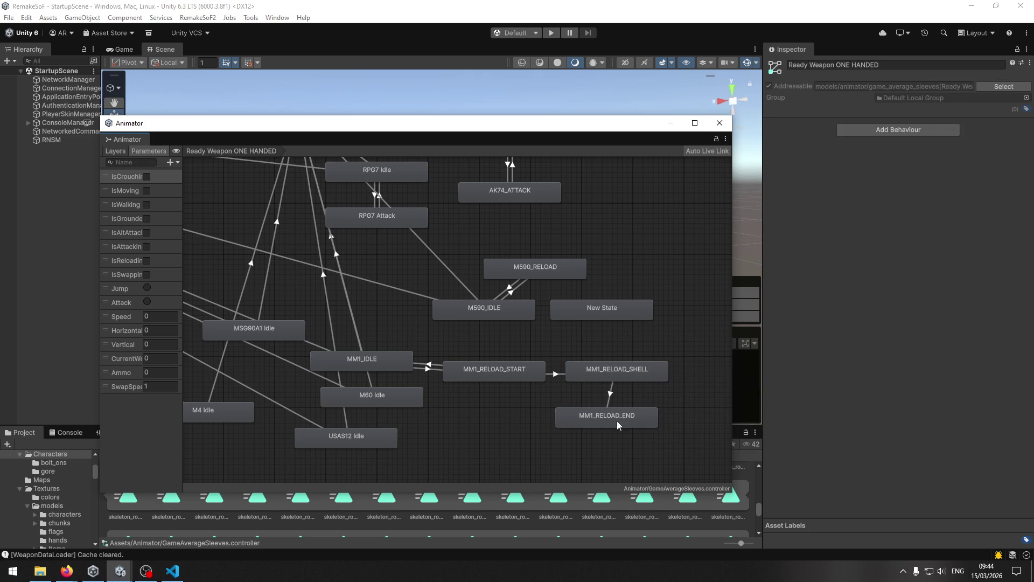
pyautogui.click(614, 396)
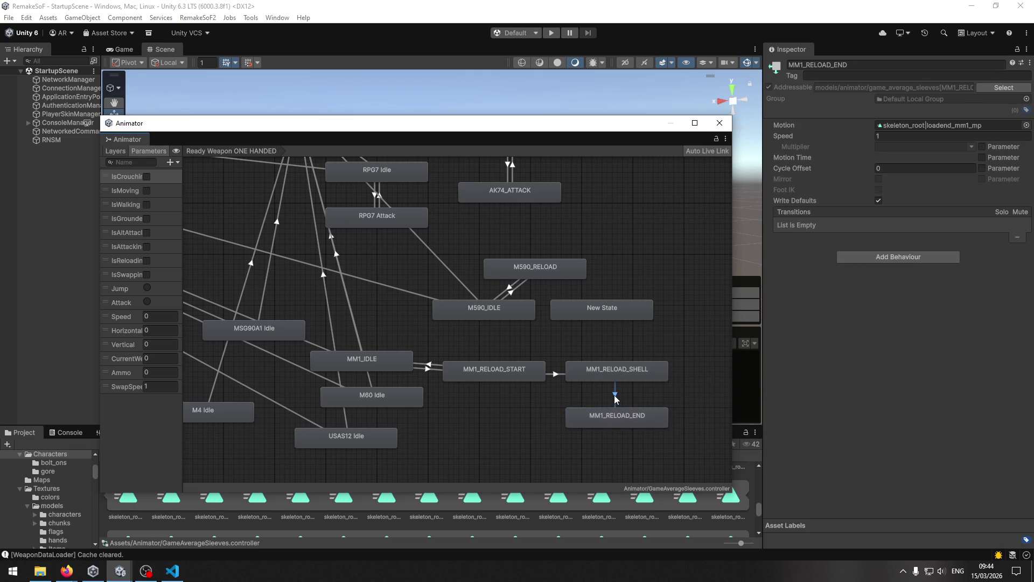
pyautogui.click(432, 367)
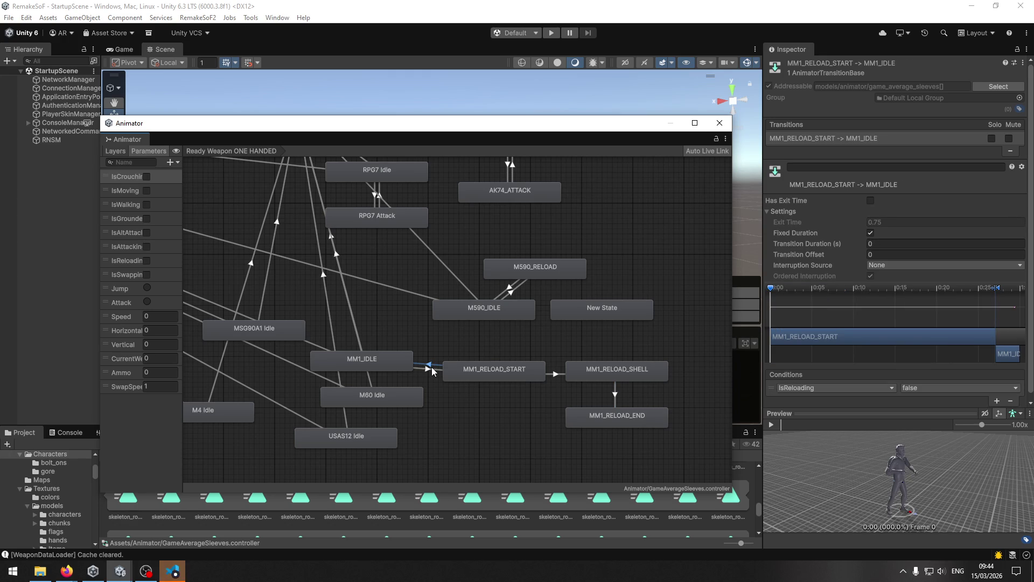
pyautogui.click(571, 423)
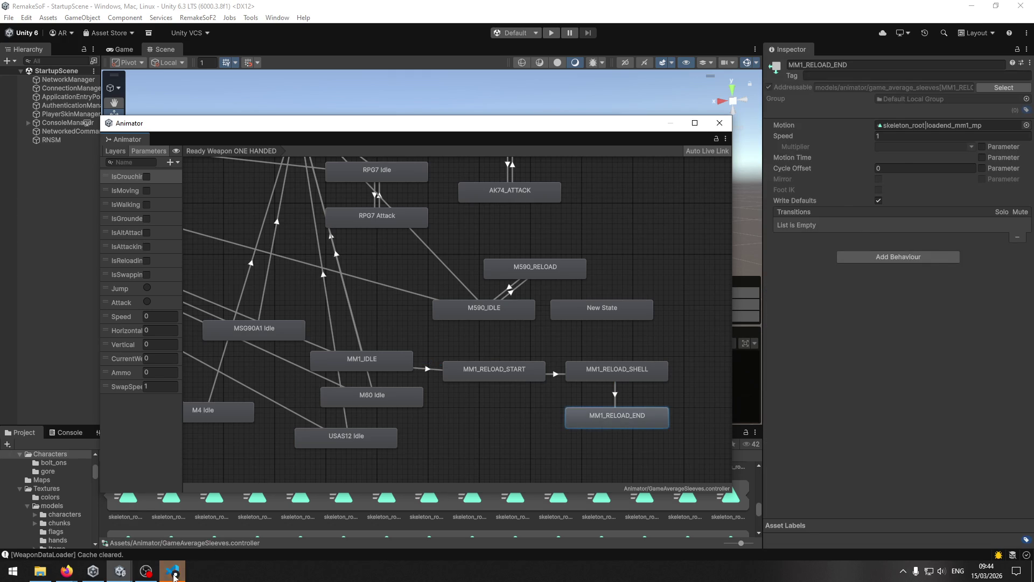
pyautogui.click(173, 570)
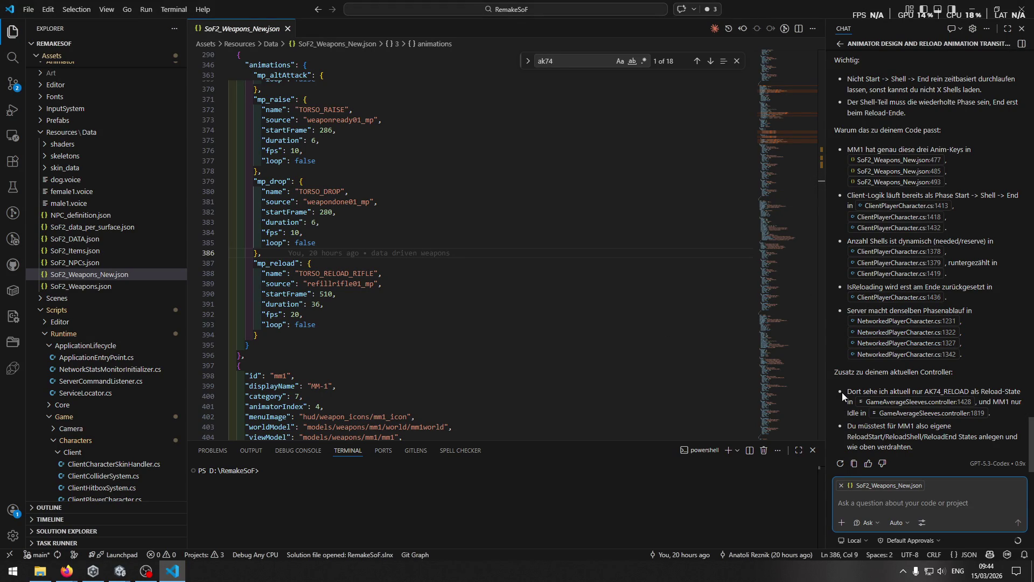
# Review the assistant's exit-time advice, then ask 'also muss ich has exit time setzen?'
pyautogui.scroll(5, 840, 386)
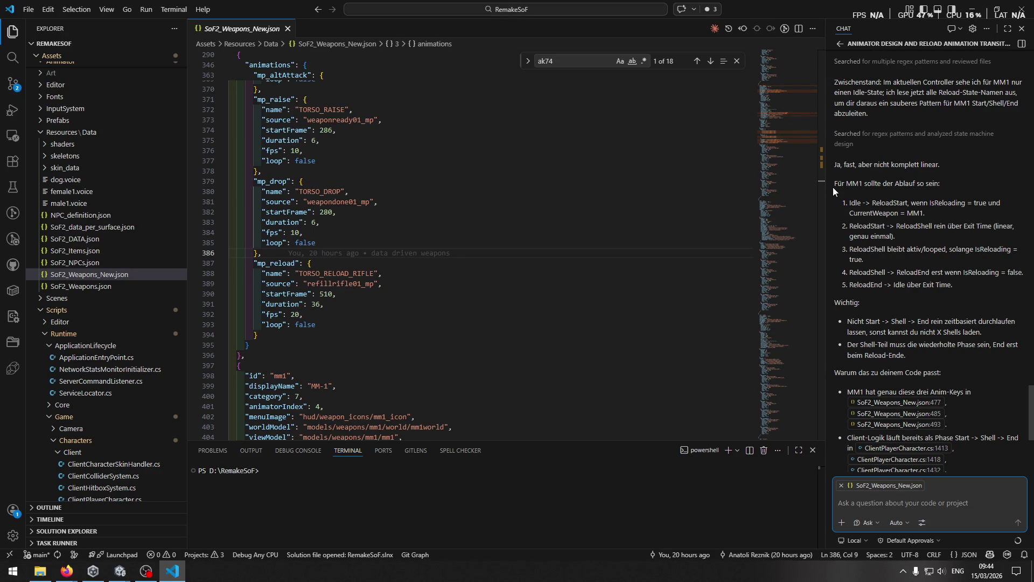
pyautogui.moveTo(964, 227); pyautogui.dragTo(981, 230)
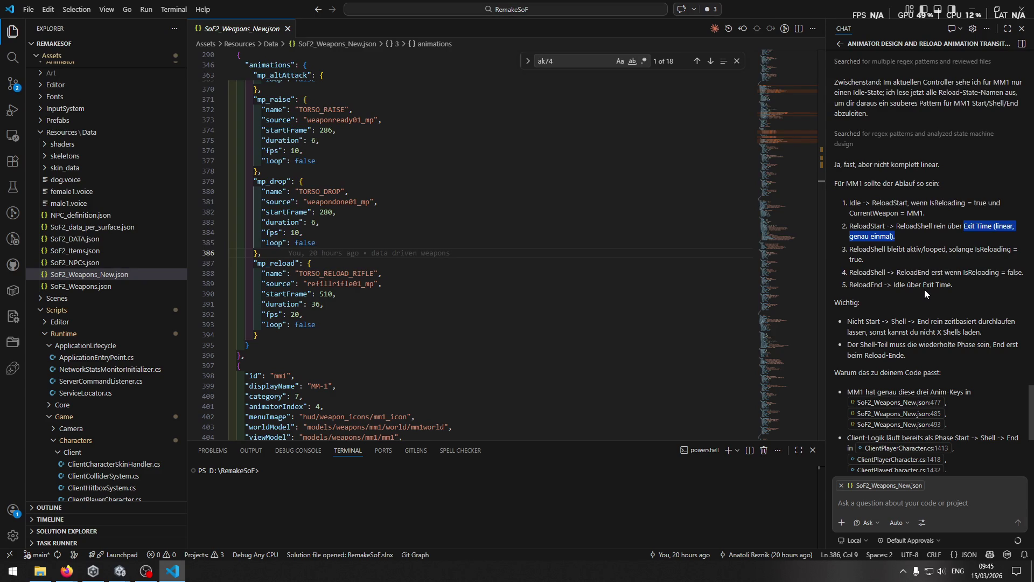
pyautogui.moveTo(893, 284); pyautogui.dragTo(934, 296)
pyautogui.click(943, 299)
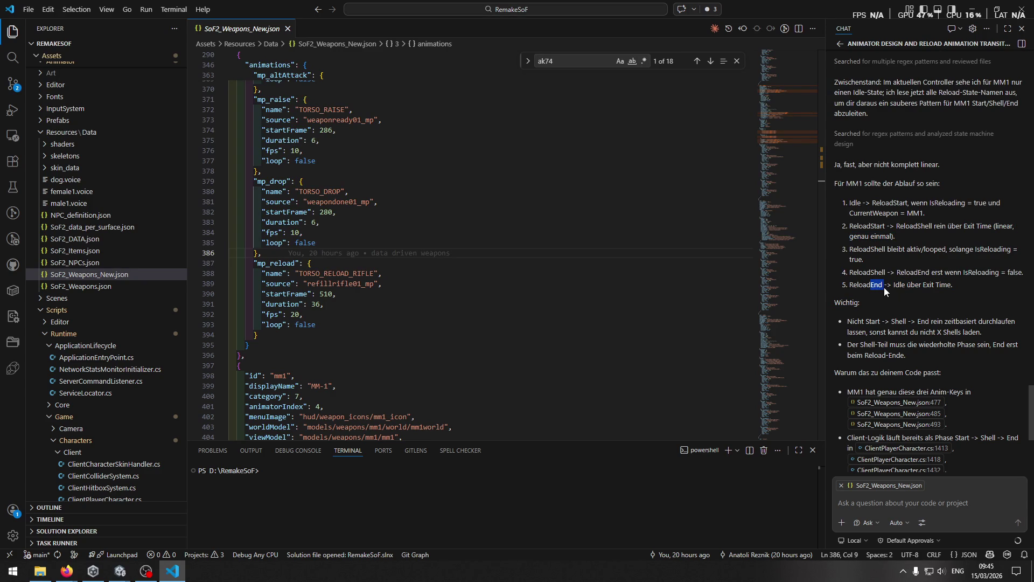
pyautogui.scroll(-5, 883, 287)
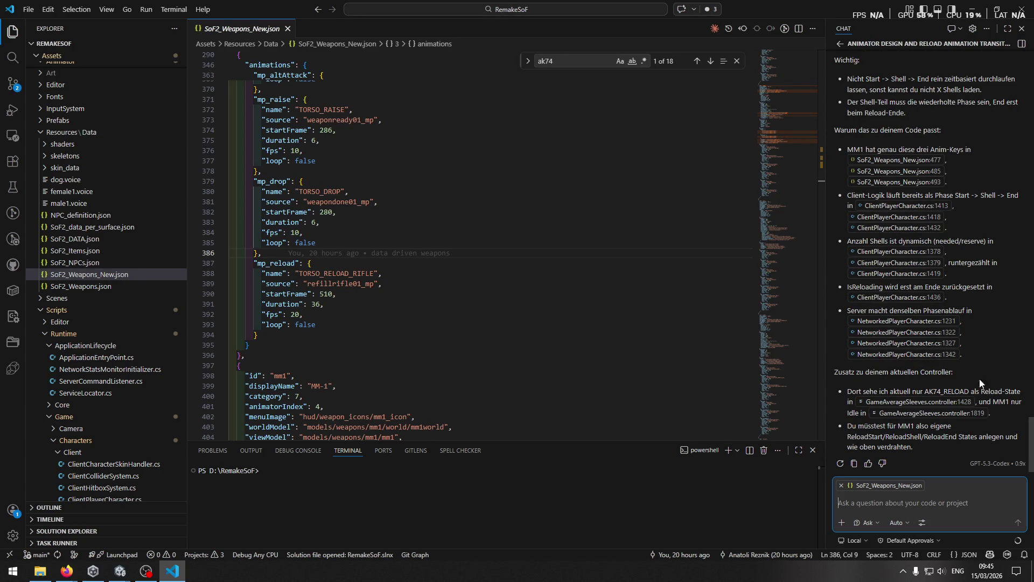
pyautogui.scroll(4, 980, 386)
pyautogui.write('also')
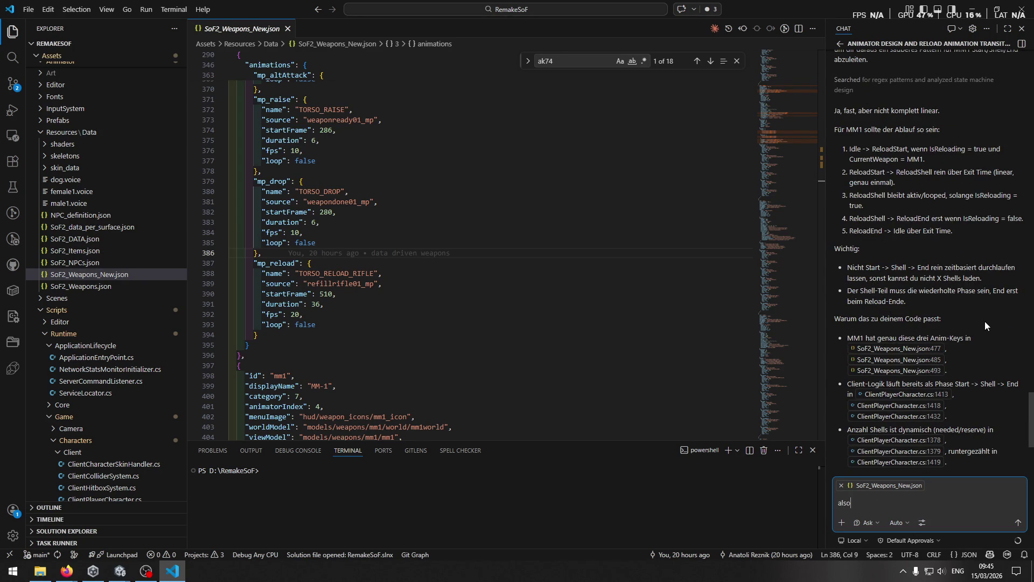
pyautogui.write(' muss ich has exit time setz')
pyautogui.write('en?')
pyautogui.press('Return')
# Back in Unity, add a transition from MM1_RELOAD_END to MM1_IDLE
pyautogui.moveTo(115, 575)
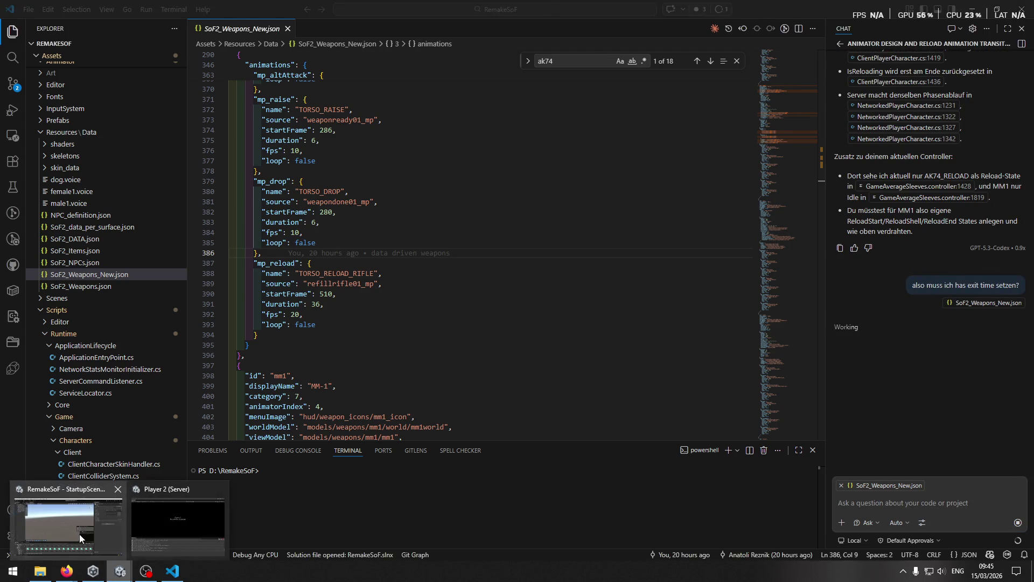
pyautogui.click(60, 520)
pyautogui.rightClick(605, 420)
pyautogui.click(619, 423)
pyautogui.click(384, 367)
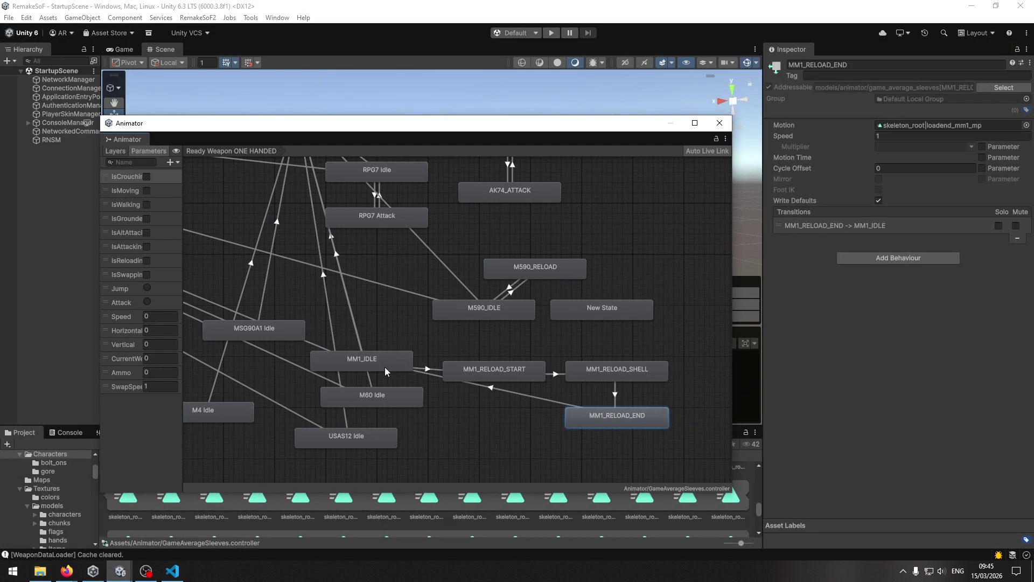
pyautogui.moveTo(584, 416); pyautogui.dragTo(569, 439)
pyautogui.click(478, 400)
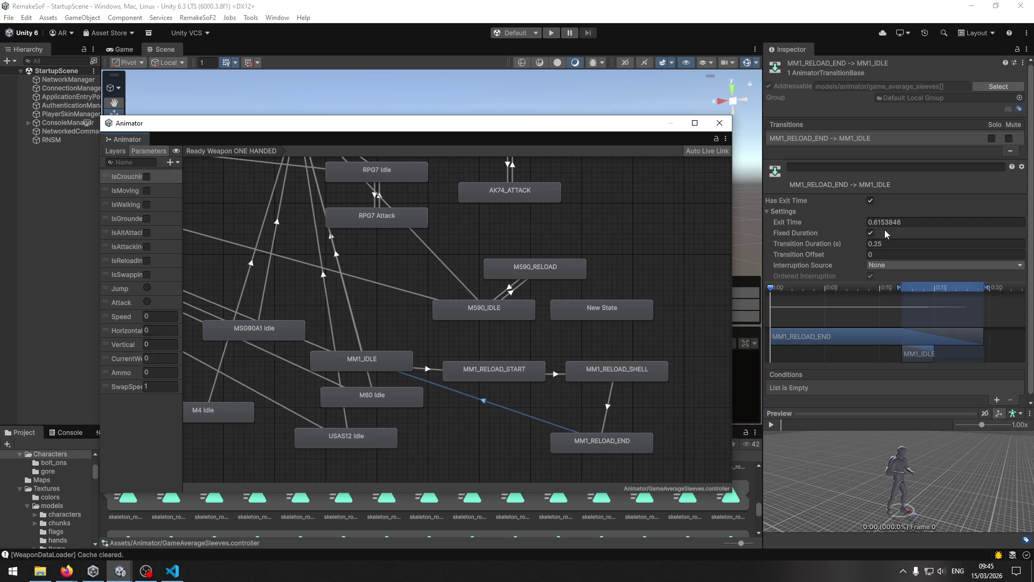
# Give the END-to-IDLE transition no exit time, duration 0, and condition IsReloading false
pyautogui.click(870, 200)
pyautogui.click(882, 244)
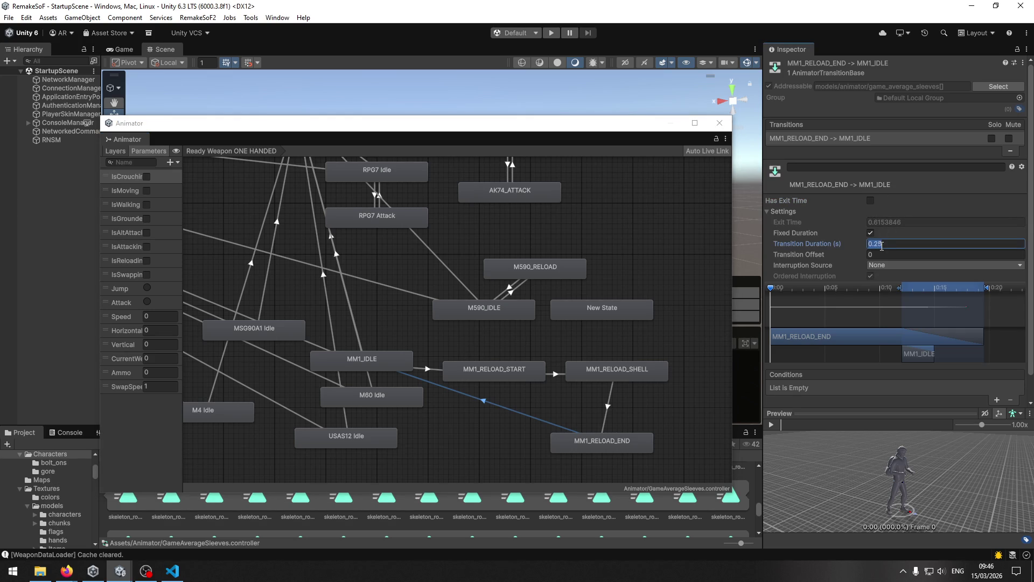
pyautogui.write('0')
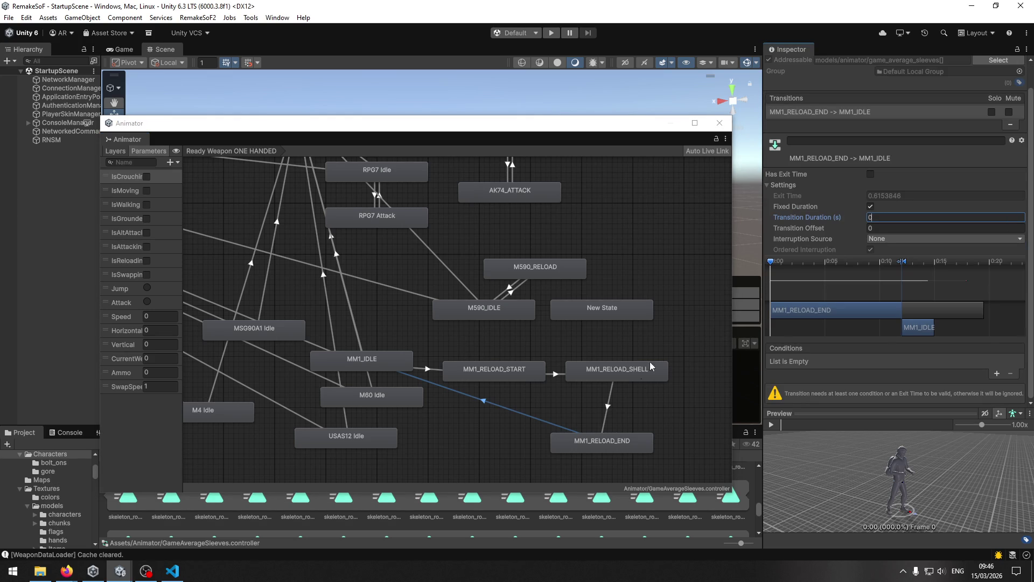
pyautogui.click(996, 373)
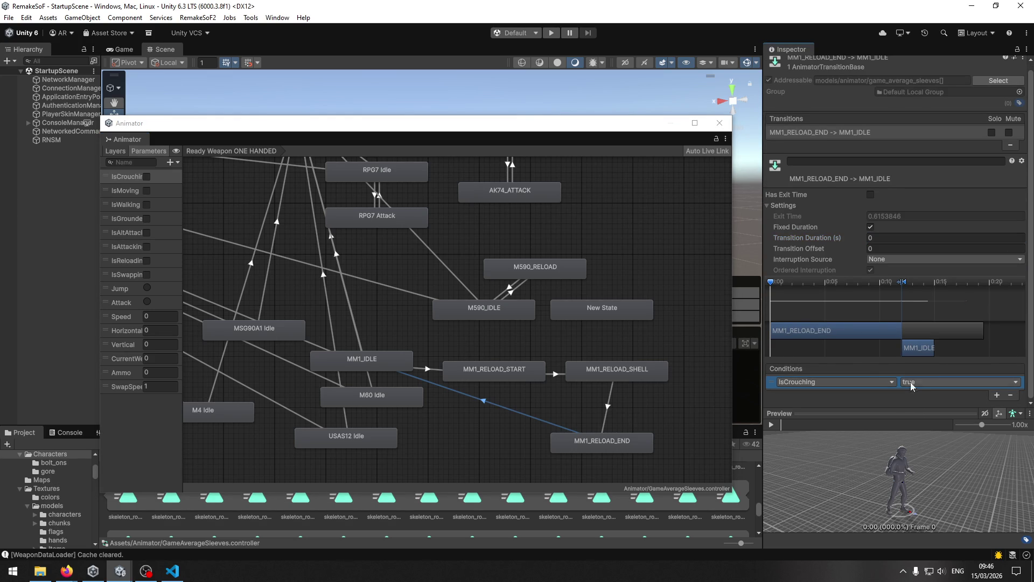
pyautogui.click(886, 383)
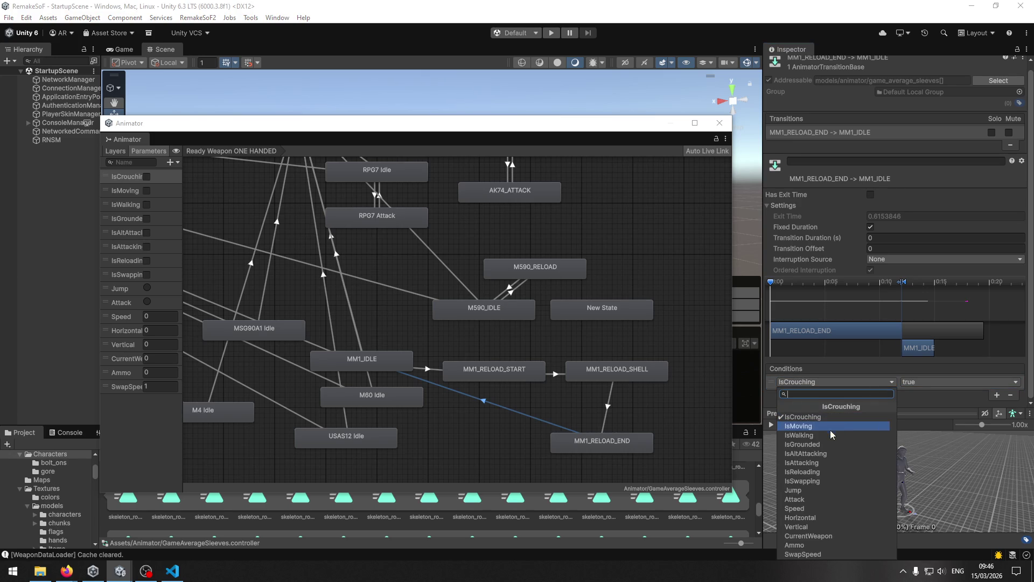
pyautogui.click(821, 472)
pyautogui.click(926, 381)
pyautogui.click(924, 407)
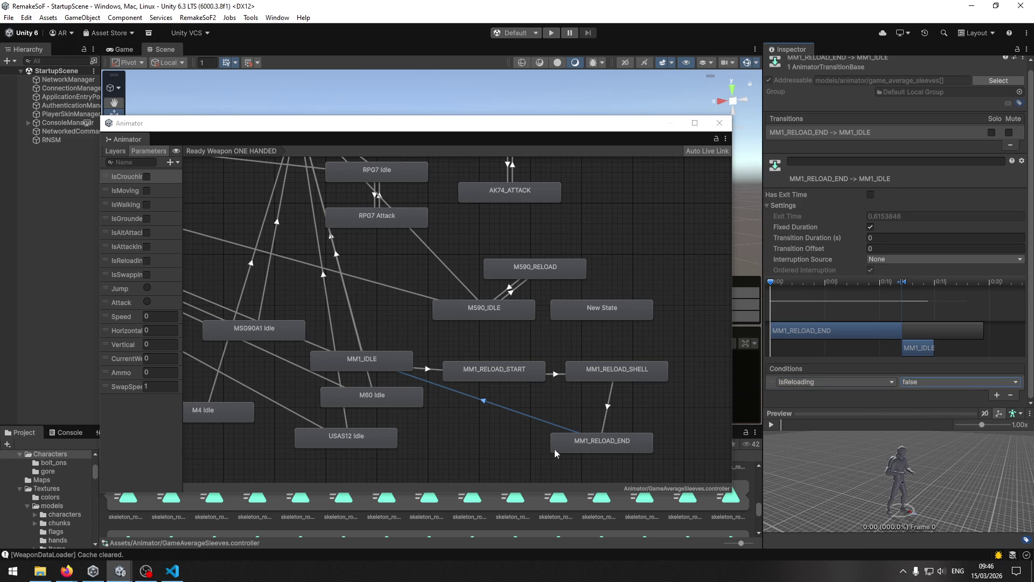
pyautogui.click(501, 456)
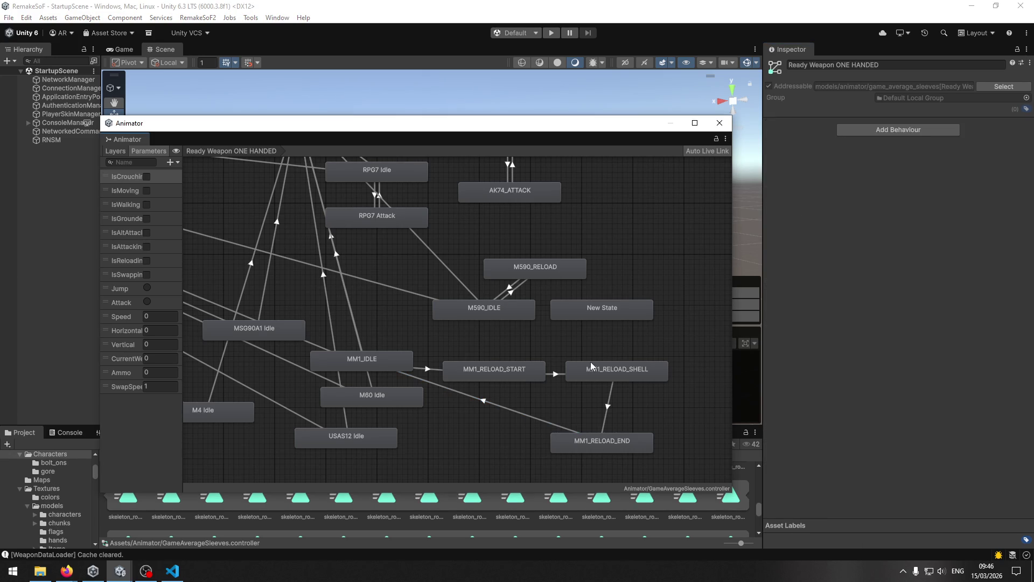
pyautogui.click(620, 370)
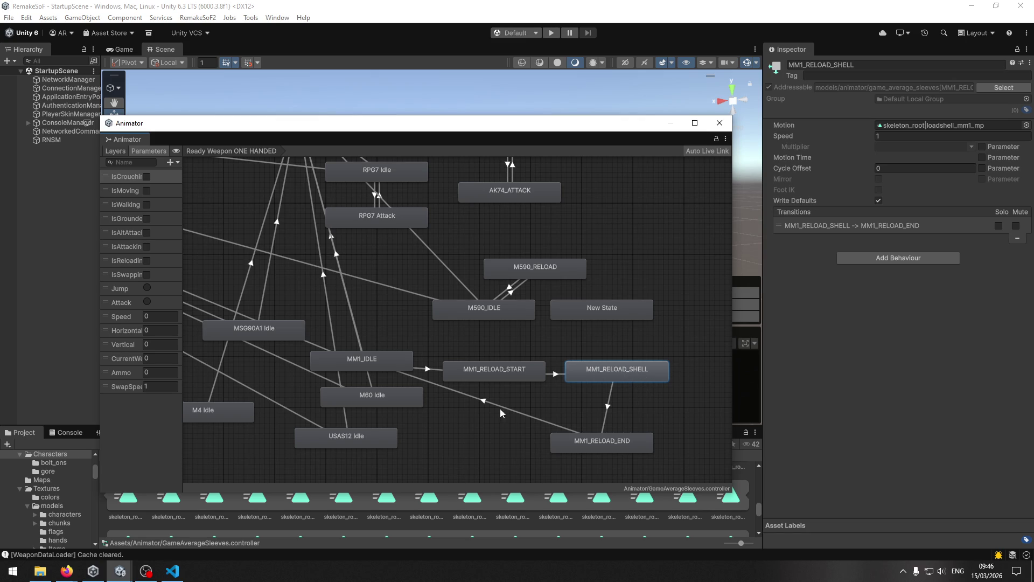
pyautogui.click(172, 571)
# Send the follow-up asking whether Ammo is needed to loop the shells
pyautogui.write('oder ist das i')
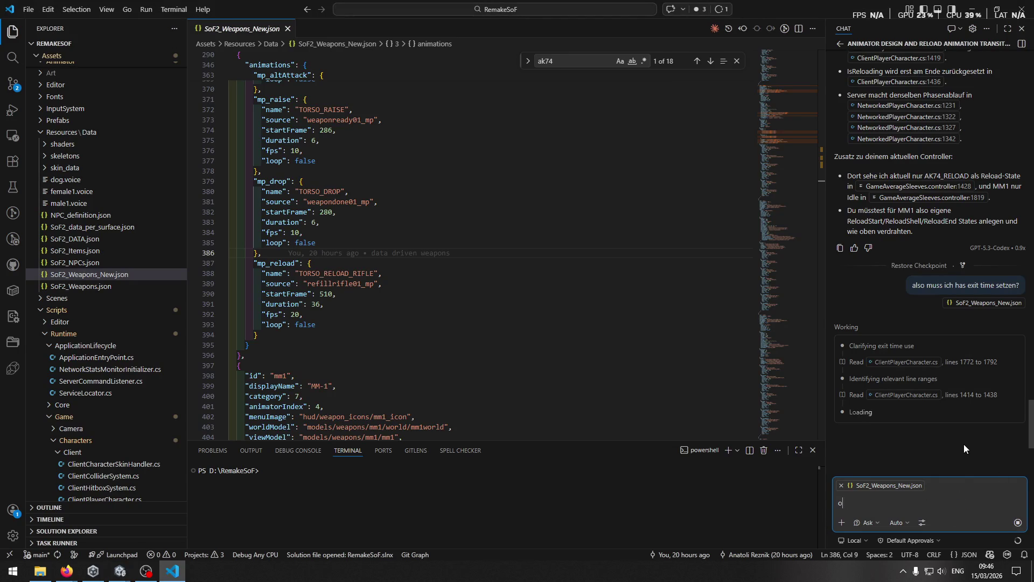
pyautogui.press('BackSpace')
pyautogui.write('nicht der moment in dem ich ')
pyautogui.write('Ammo benötige um')
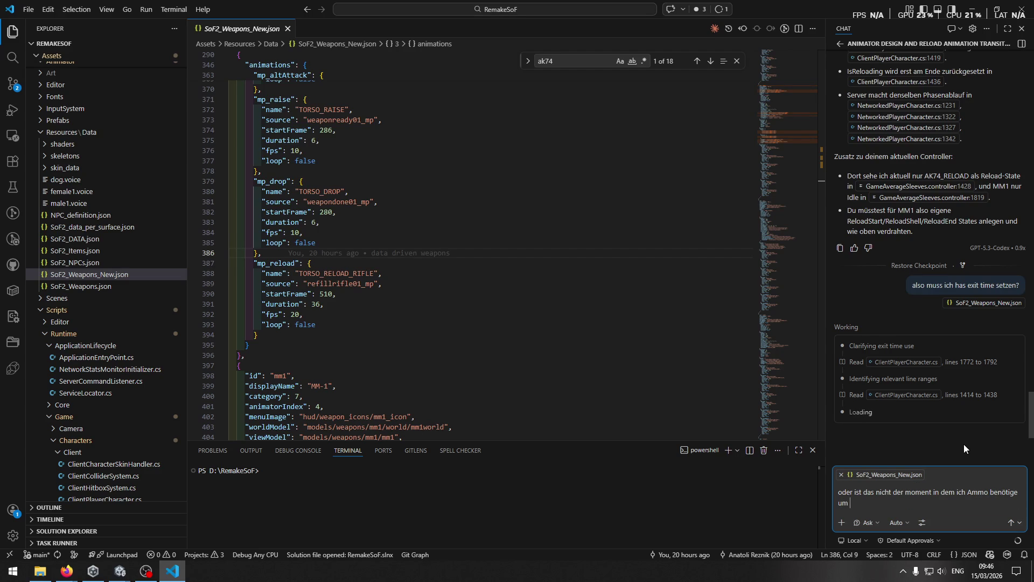
pyautogui.write(' die shells loope')
pyautogui.write('n zu n')
pyautogui.write('önnen ?')
pyautogui.press('Return')
pyautogui.hotkey('alt', 'Tab')
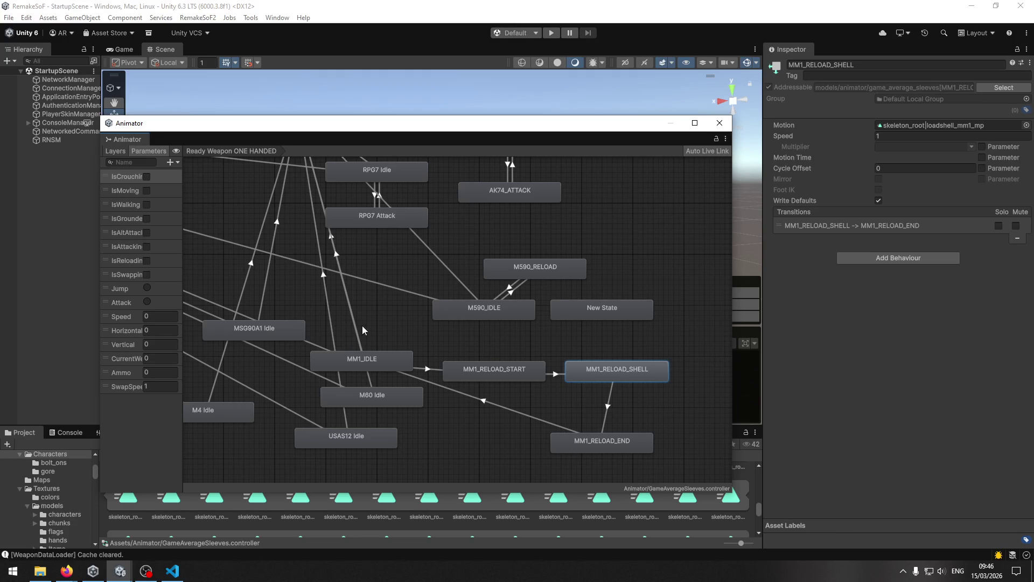
# Nudge the MM1_RELOAD_START node slightly upward in the graph and start Play mode
pyautogui.moveTo(470, 376); pyautogui.dragTo(470, 360)
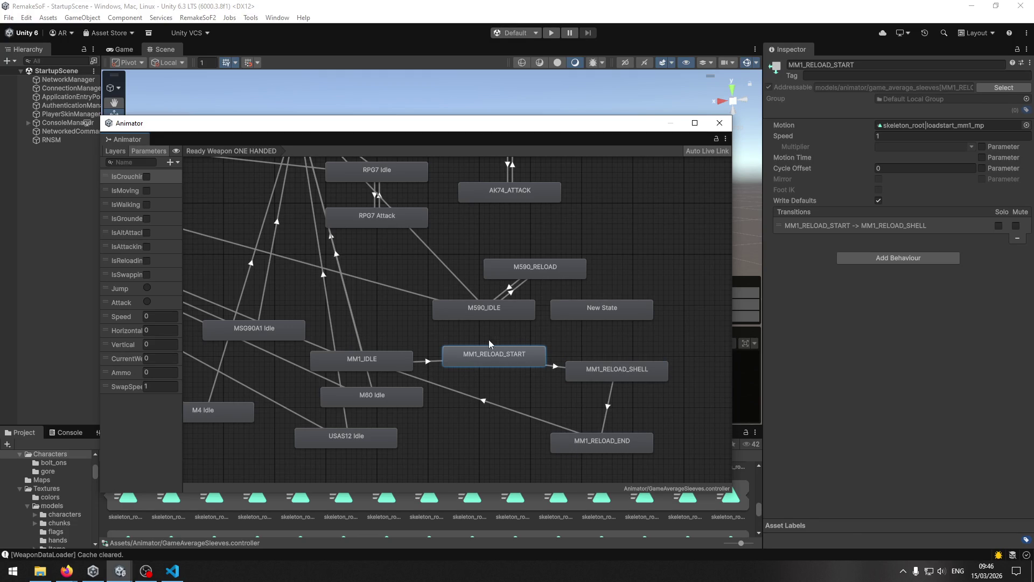
pyautogui.click(551, 33)
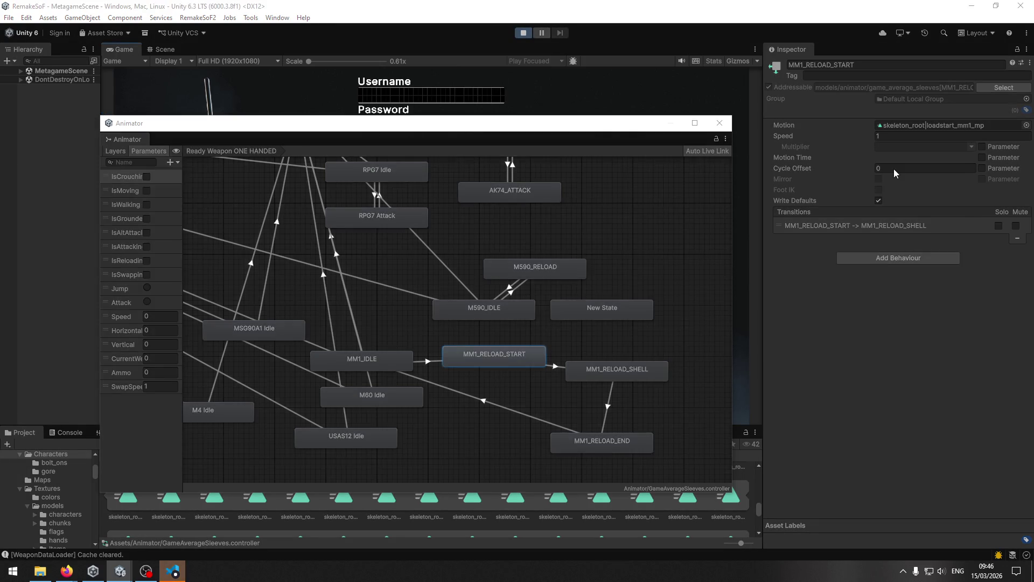
# Move the Animator window aside, log in with a username and password, and join the game server
pyautogui.moveTo(358, 130); pyautogui.dragTo(1033, 140)
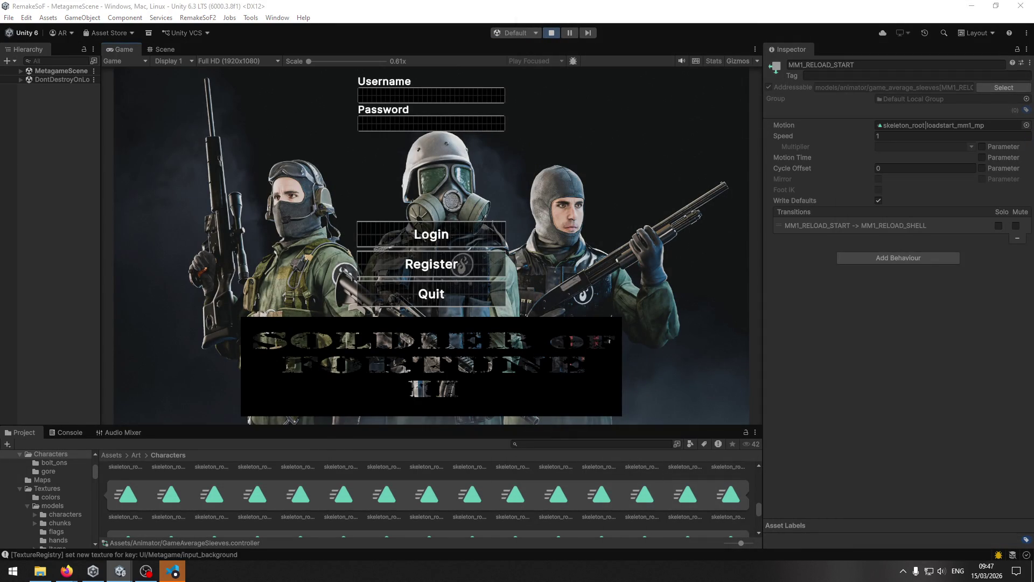
pyautogui.click(412, 96)
pyautogui.write('fqfwqf')
pyautogui.click(415, 120)
pyautogui.write('qf')
pyautogui.click(437, 236)
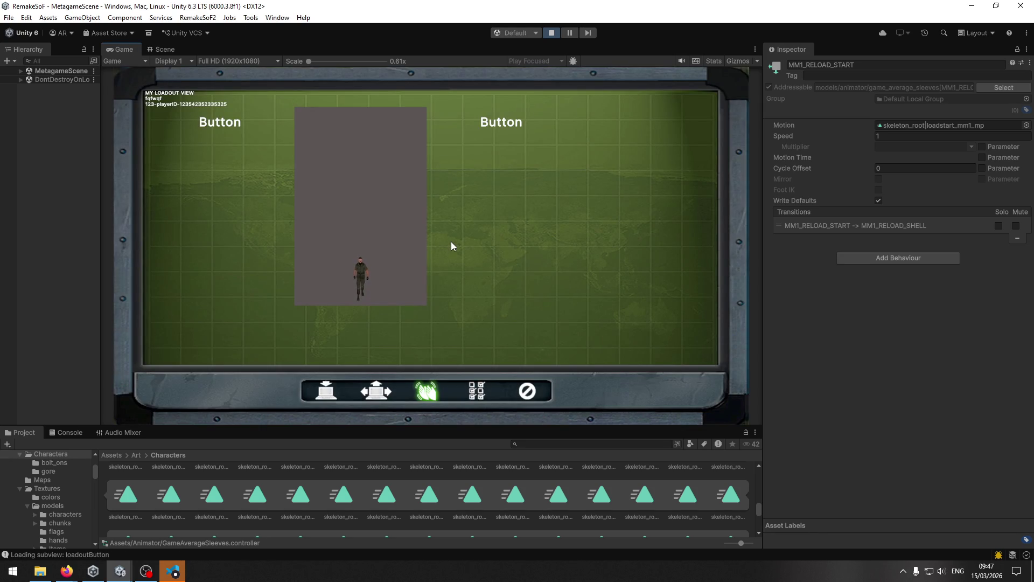
pyautogui.click(339, 398)
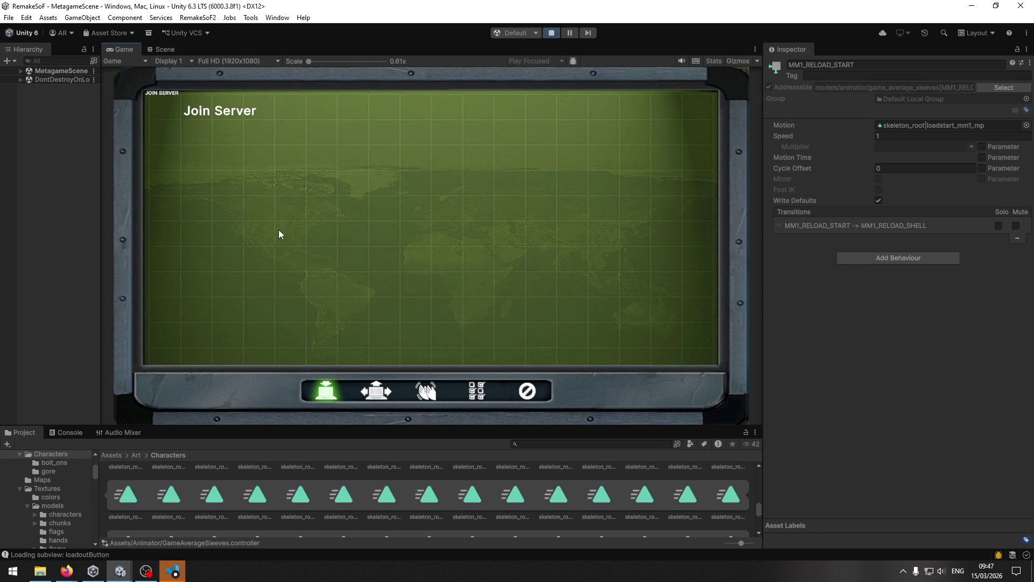
pyautogui.click(237, 111)
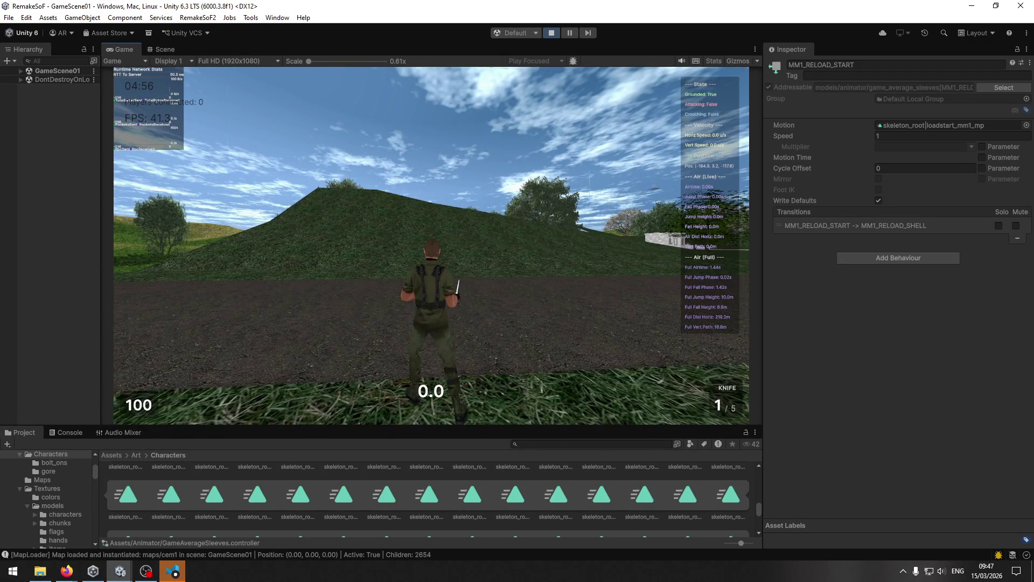
# Walk forward, switch the weapon to the MM-1 and bring up the pause menu
pyautogui.press('w')
pyautogui.press('3')
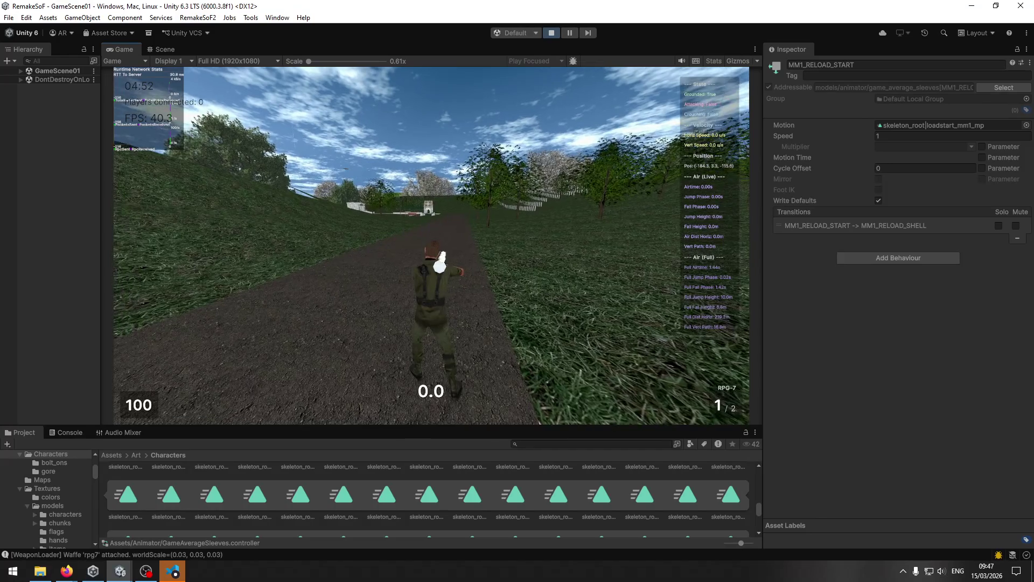
pyautogui.press('3')
pyautogui.press('3')
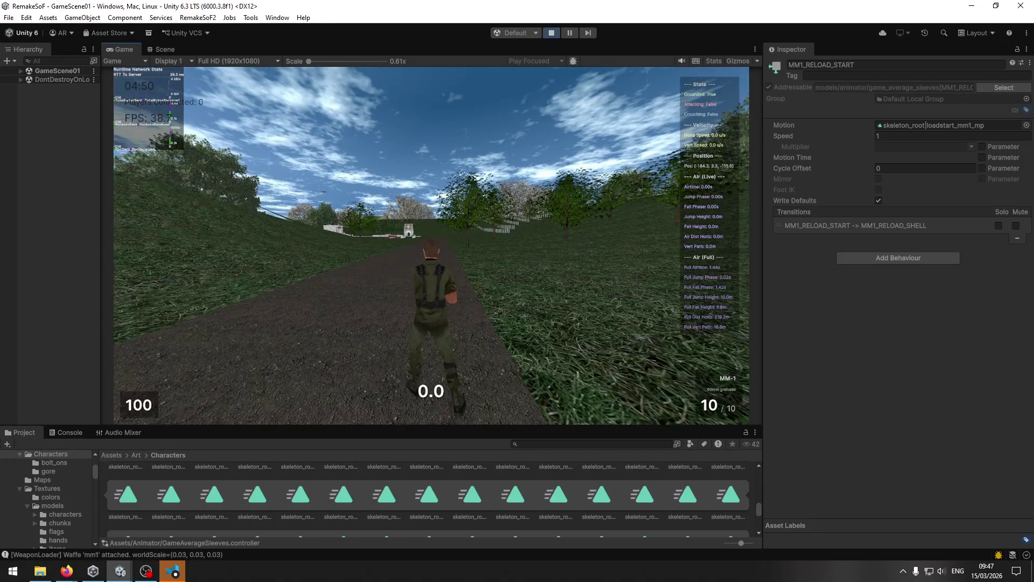
pyautogui.press('Escape')
# In the Hierarchy, expand GameScene01 > PlayerCharacter > VisualRoot and select average_sleeves(Clone)
pyautogui.press('super')
pyautogui.click(22, 76)
pyautogui.click(20, 71)
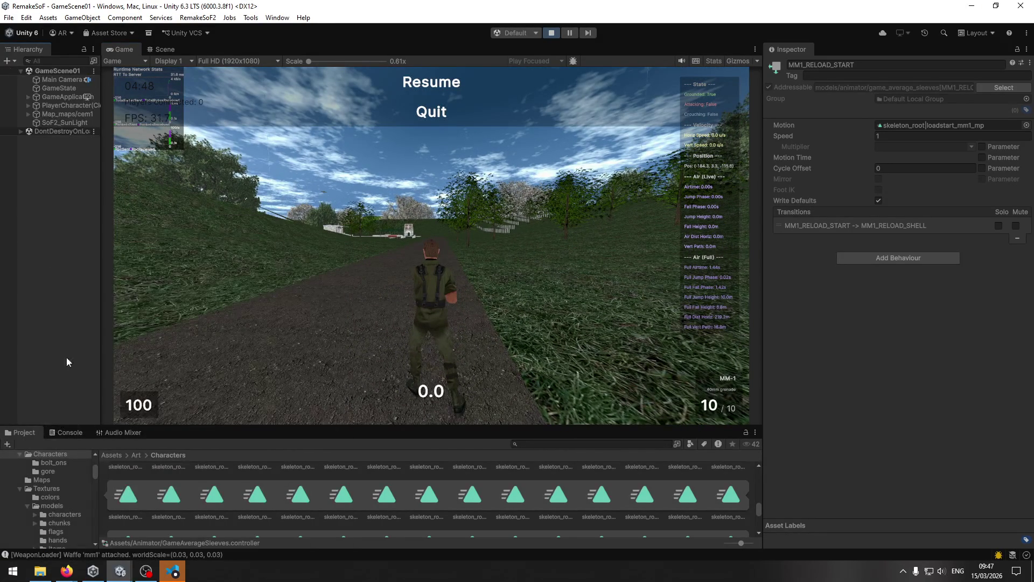
pyautogui.click(31, 105)
pyautogui.click(41, 122)
pyautogui.click(61, 131)
# Resume the game, move around and fire several MM-1 grenades
pyautogui.click(428, 82)
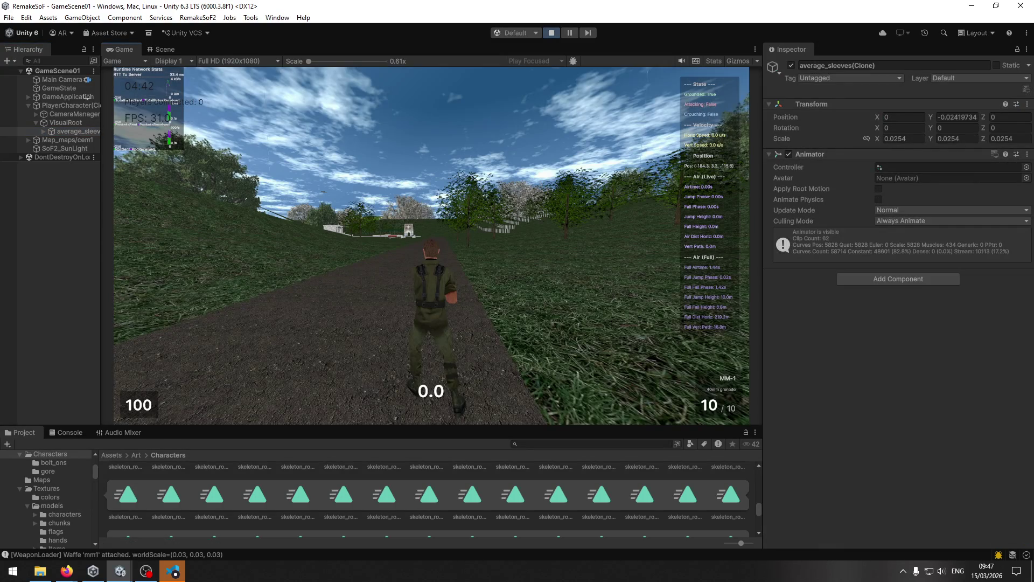
pyautogui.press('s')
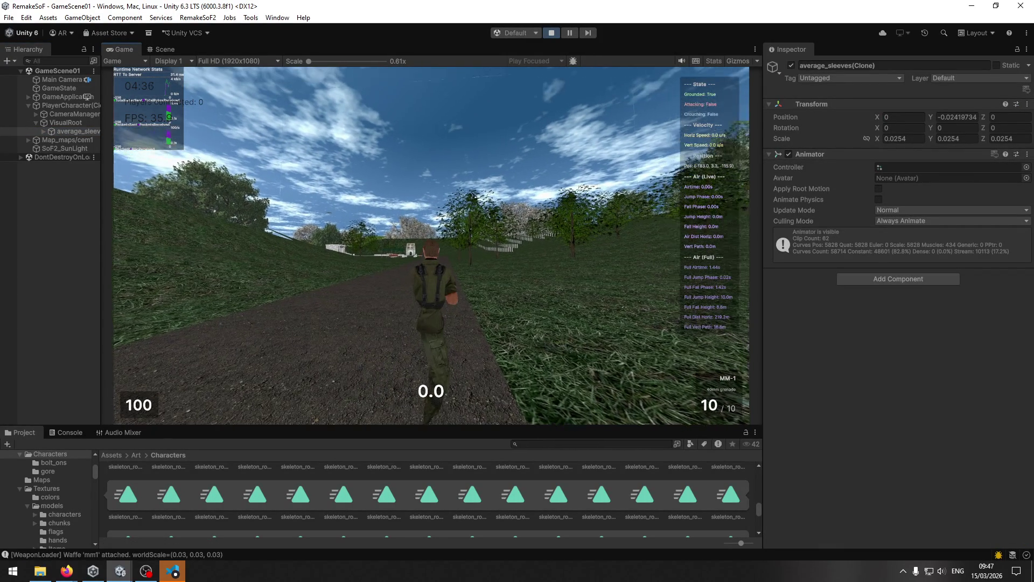
pyautogui.click(431, 245)
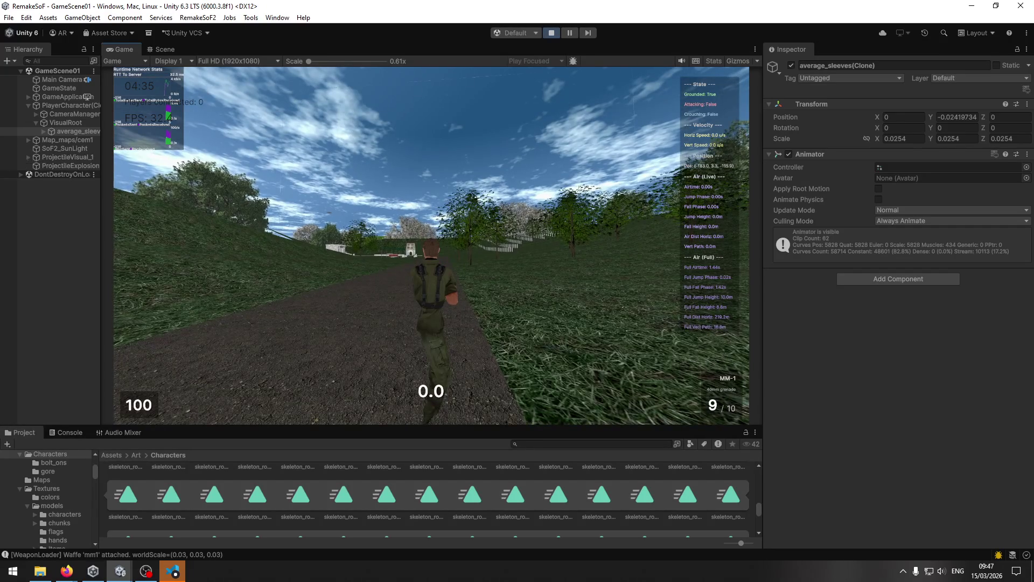
pyautogui.press('w')
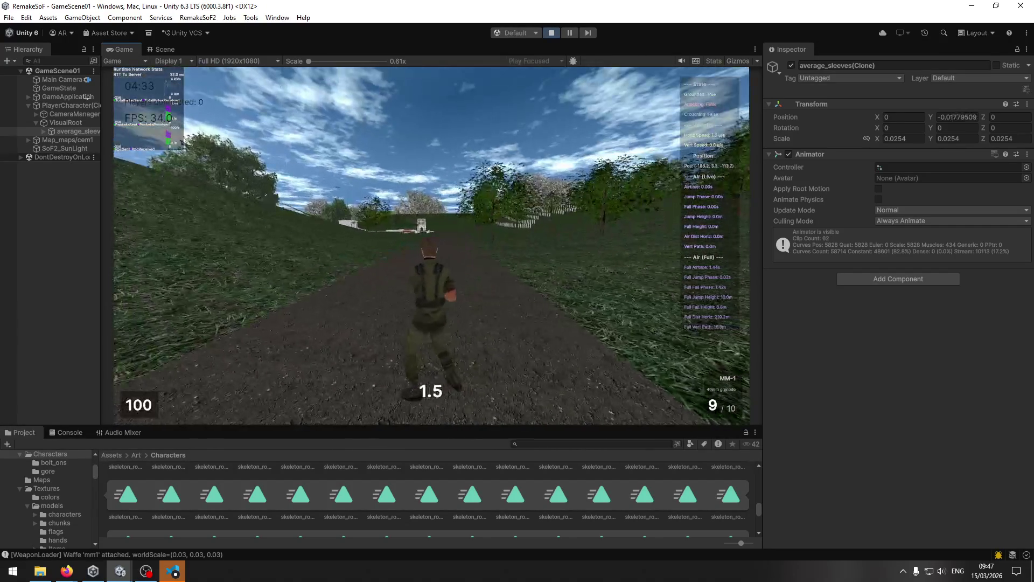
pyautogui.press('super')
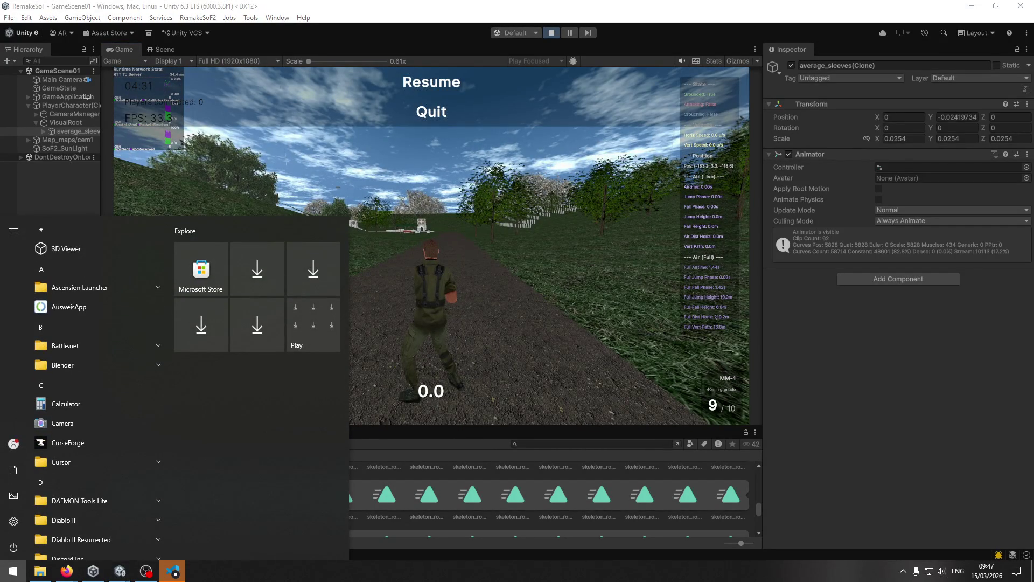
pyautogui.press('Escape')
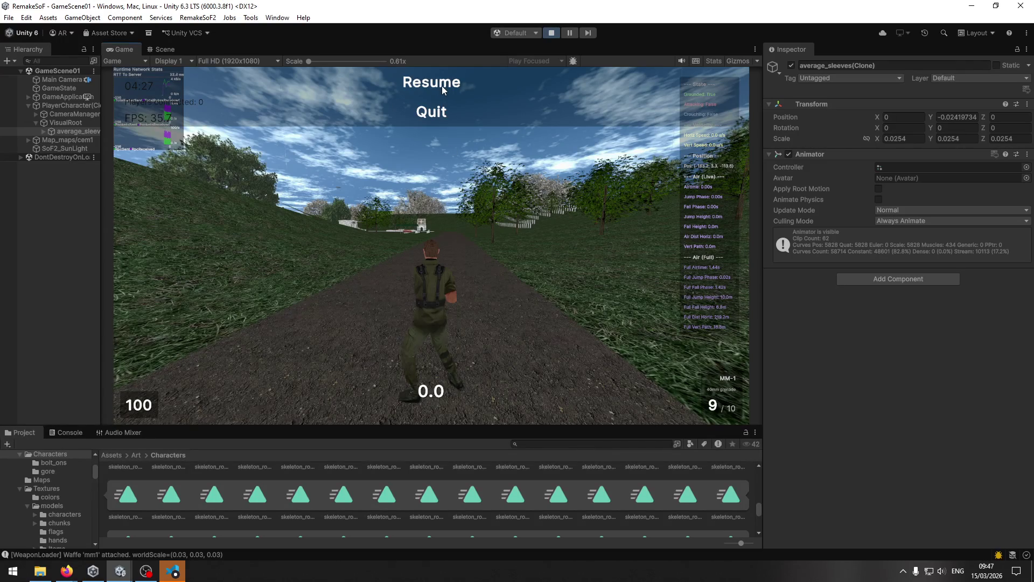
pyautogui.click(454, 182)
pyautogui.click(455, 182)
pyautogui.click(454, 181)
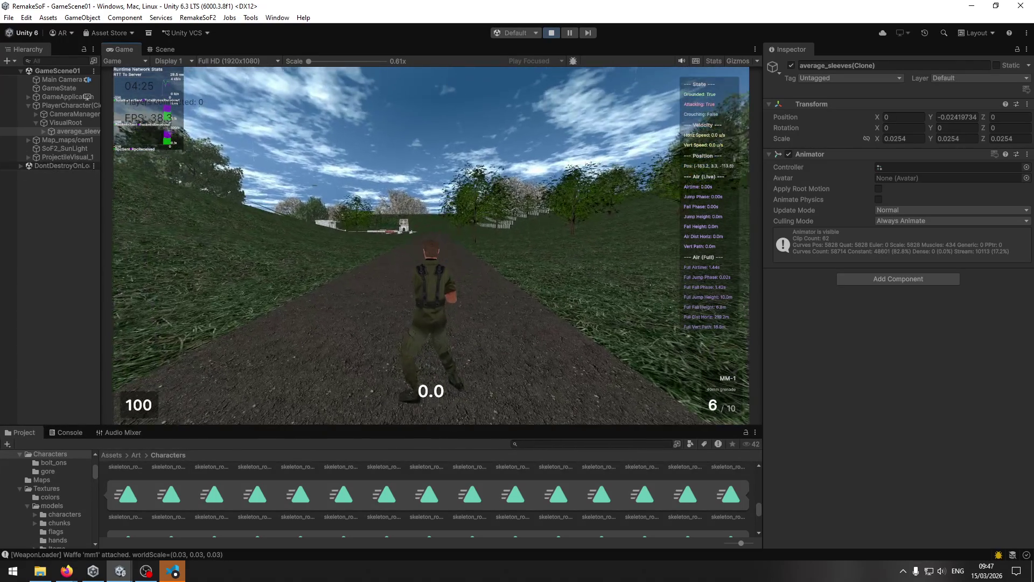
pyautogui.press('w')
# Reload the MM-1, fire three more grenades, reload again, and return to the editor
pyautogui.press('r')
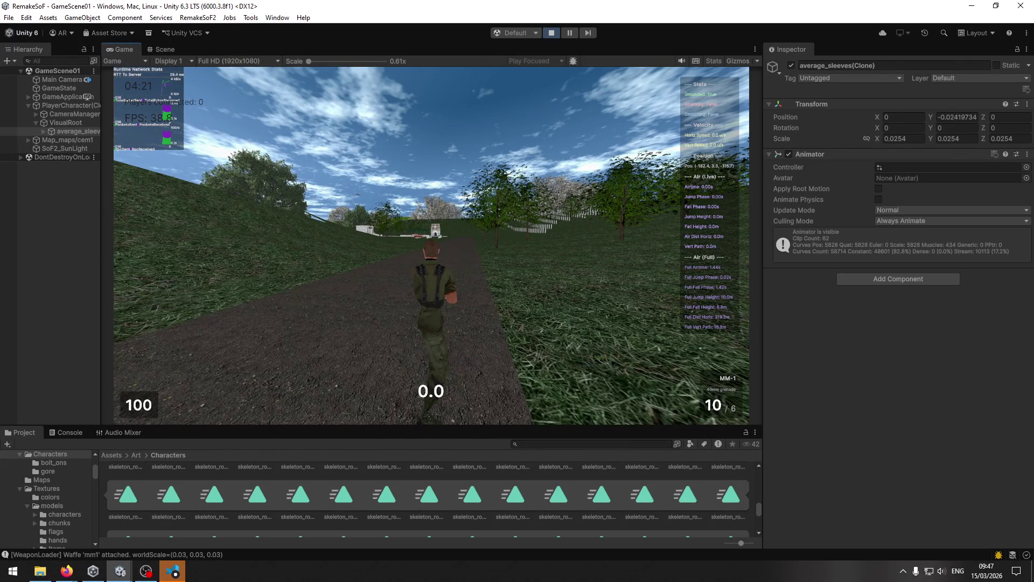
pyautogui.press('w')
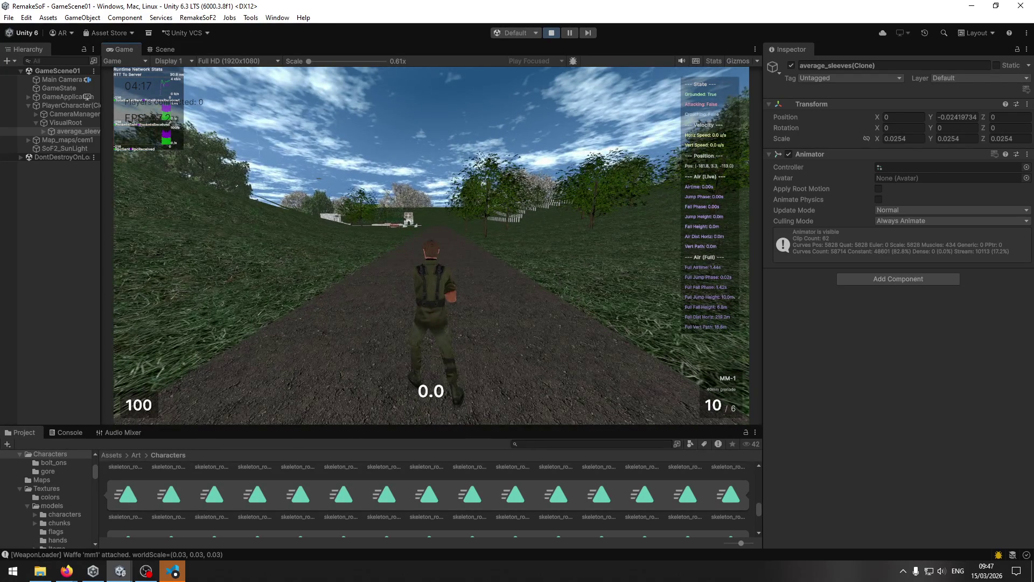
pyautogui.click(430, 245)
pyautogui.click(430, 245)
pyautogui.click(431, 245)
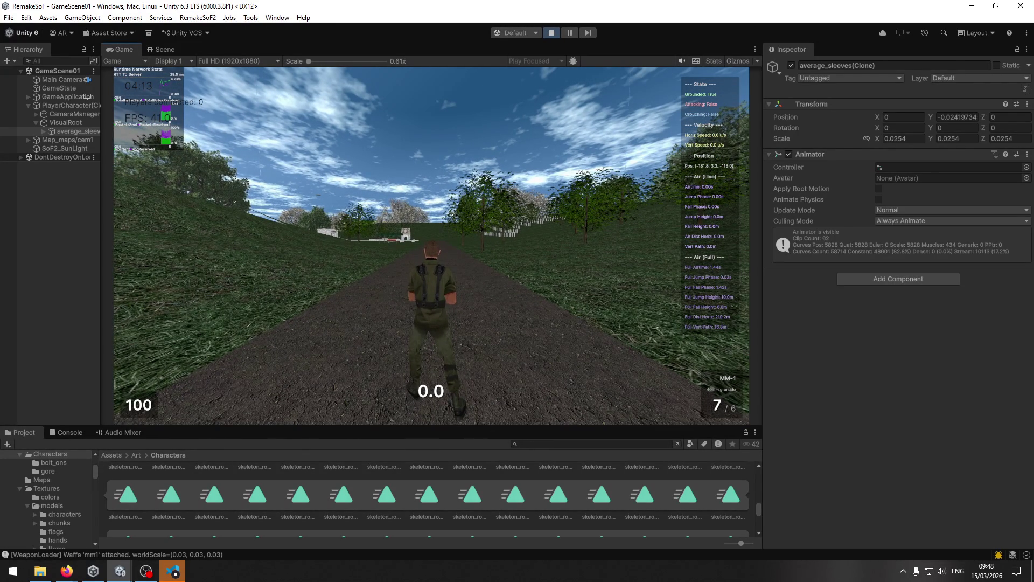
pyautogui.press('r')
pyautogui.press('super')
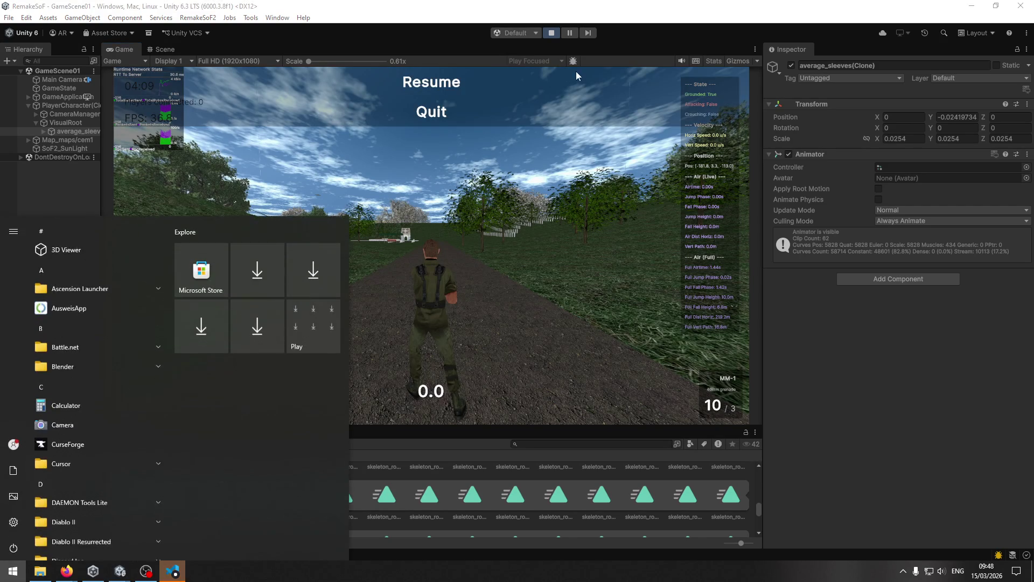
pyautogui.press('Escape')
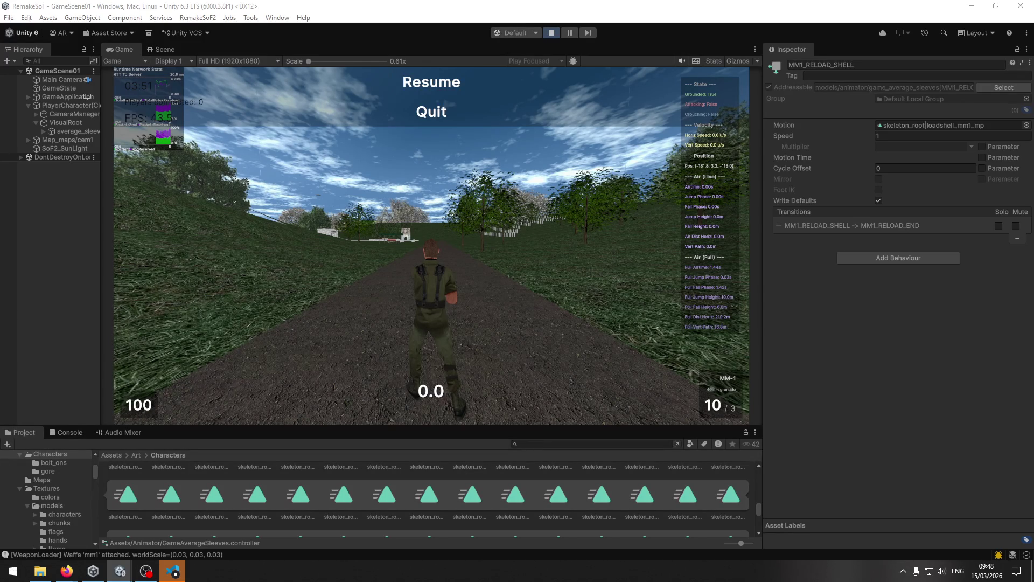
# Inspect the MM1_RELOAD_SHELL to MM1_RELOAD_END transition, then return to the shell state's settings
pyautogui.click(852, 225)
pyautogui.hotkey('ctrl', 'z')
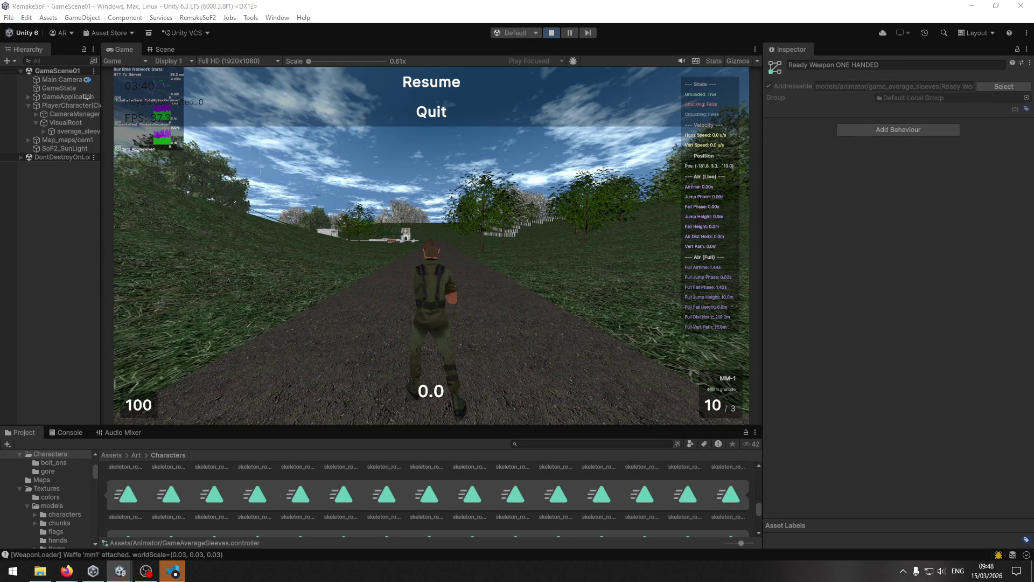
pyautogui.hotkey('ctrl', 'z')
pyautogui.hotkey('ctrl', 'z')
pyautogui.hotkey('ctrl', 'z')
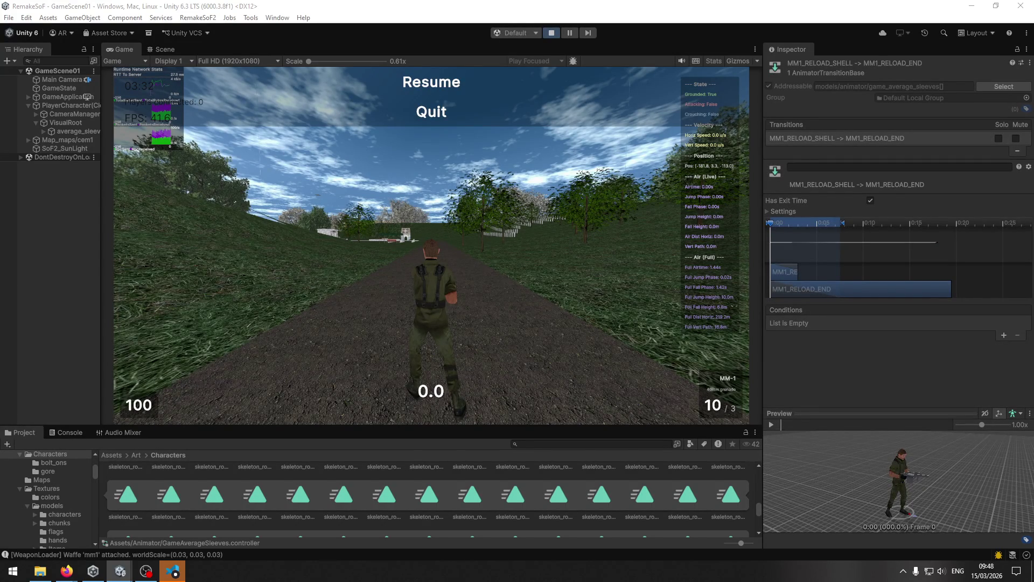
# Resume the game, fire three MM-1 grenades and reload
pyautogui.click(431, 82)
pyautogui.click(431, 245)
pyautogui.click(431, 245)
pyautogui.click(431, 245)
pyautogui.press('r')
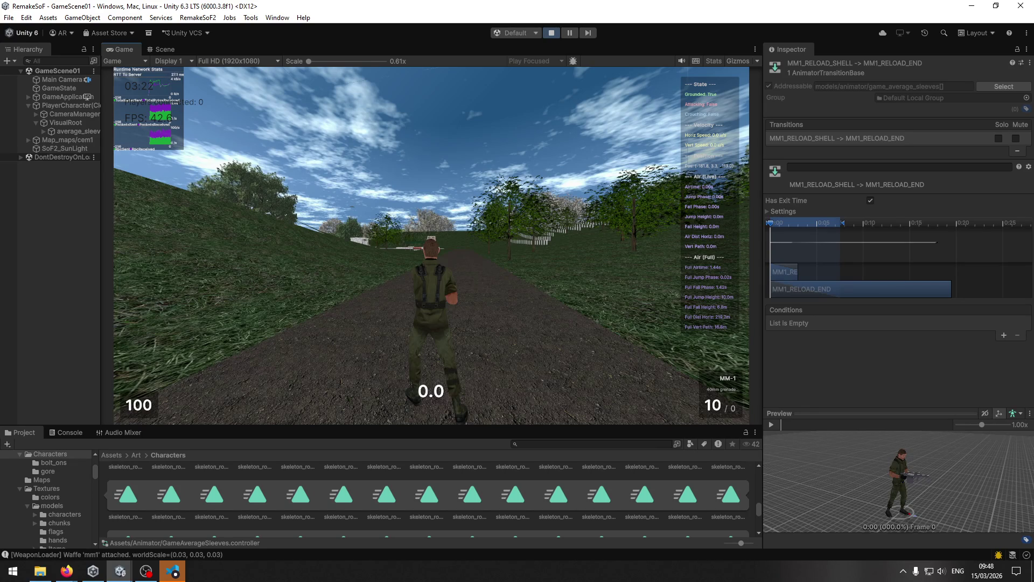
# Run forward, fire five more grenades and step out of the game
pyautogui.press('w')
pyautogui.press('2')
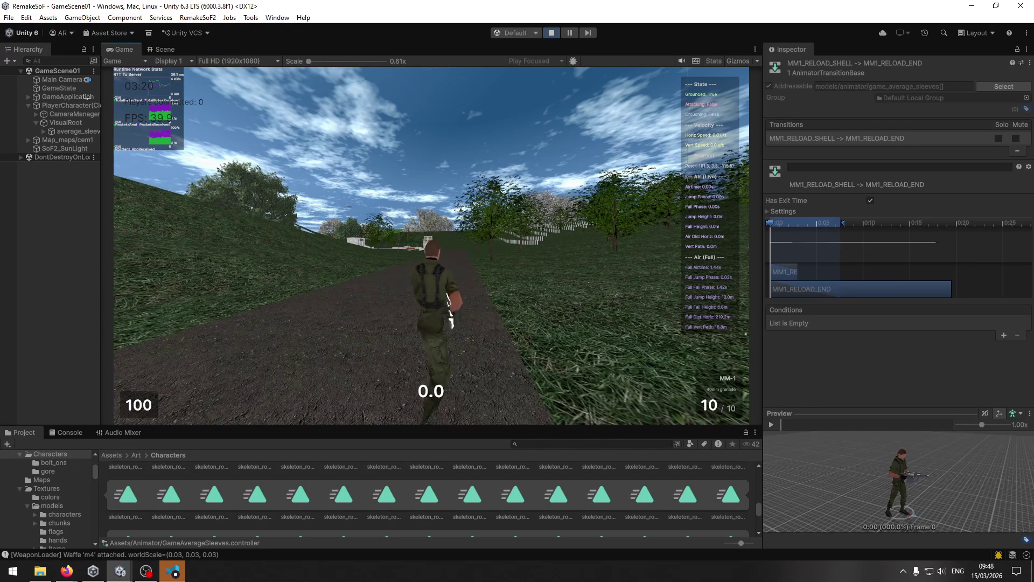
pyautogui.click(431, 245)
pyautogui.click(430, 245)
pyautogui.click(431, 245)
pyautogui.click(431, 245)
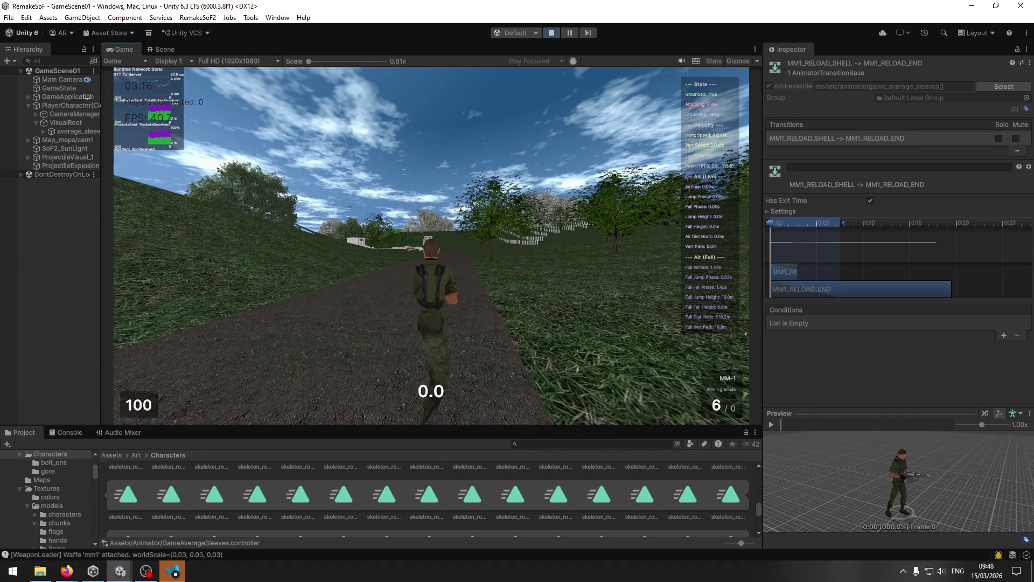
pyautogui.click(431, 245)
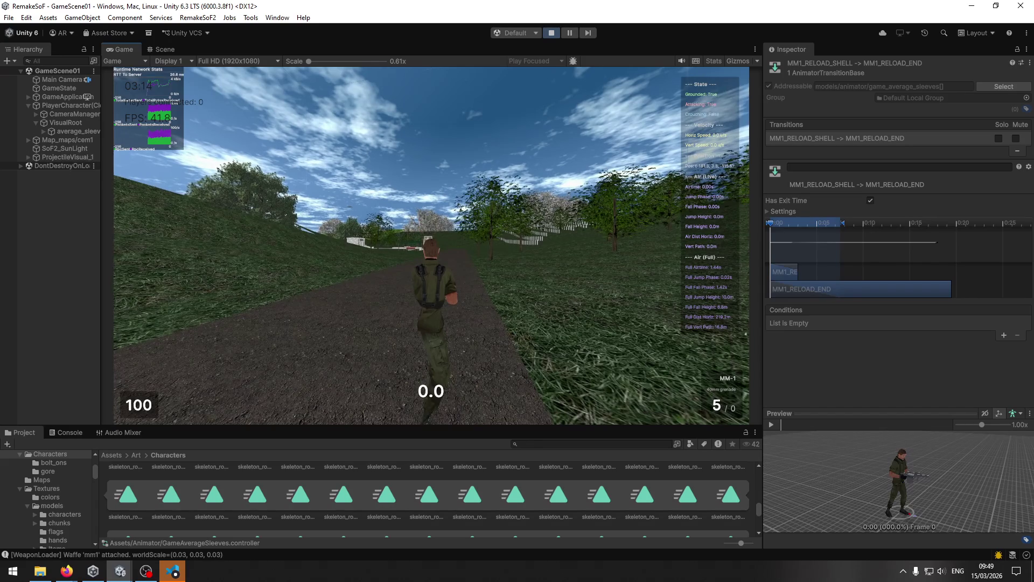
pyautogui.press('Escape')
pyautogui.press('super')
# Quit the match to the loadout screen and rejoin the server
pyautogui.click(430, 110)
pyautogui.click(431, 111)
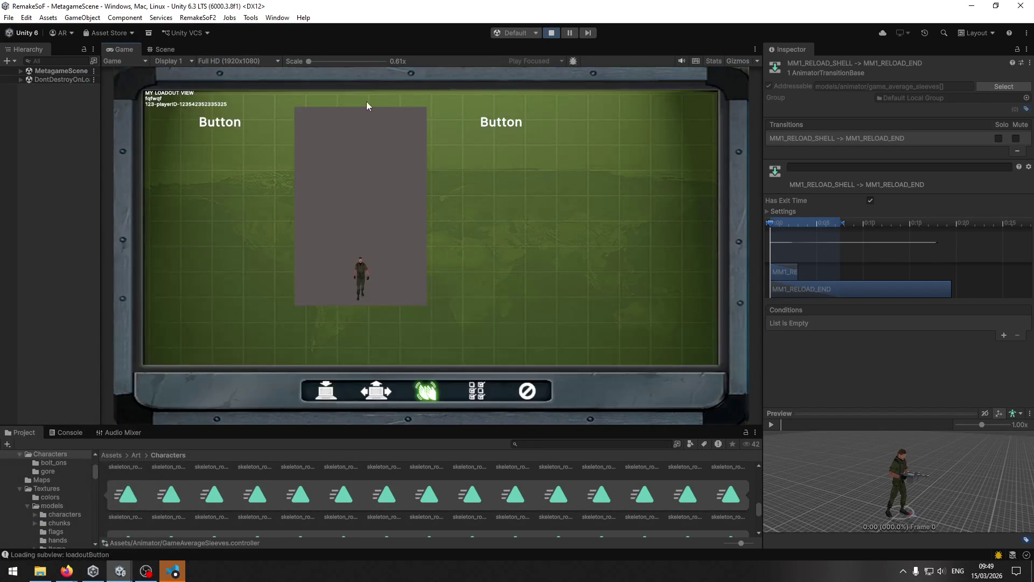
pyautogui.click(326, 389)
pyautogui.click(223, 117)
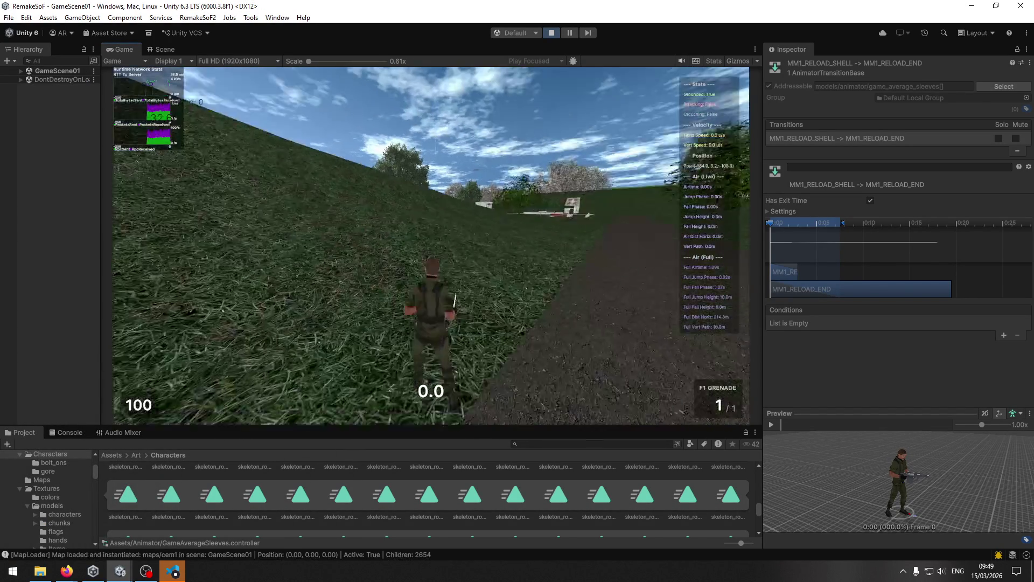
# Scroll to the MM-1, fire three grenades, reload, and step out of the game
pyautogui.press('w')
pyautogui.scroll(-1, 430, 243)
pyautogui.scroll(-1, 431, 242)
pyautogui.scroll(-1, 431, 243)
pyautogui.scroll(-1, 431, 242)
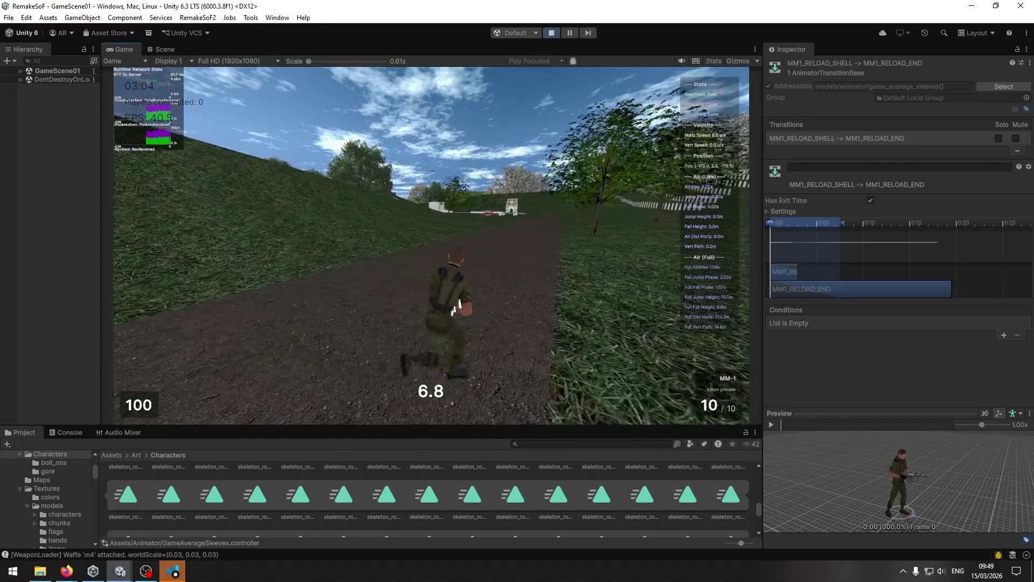
pyautogui.press('w')
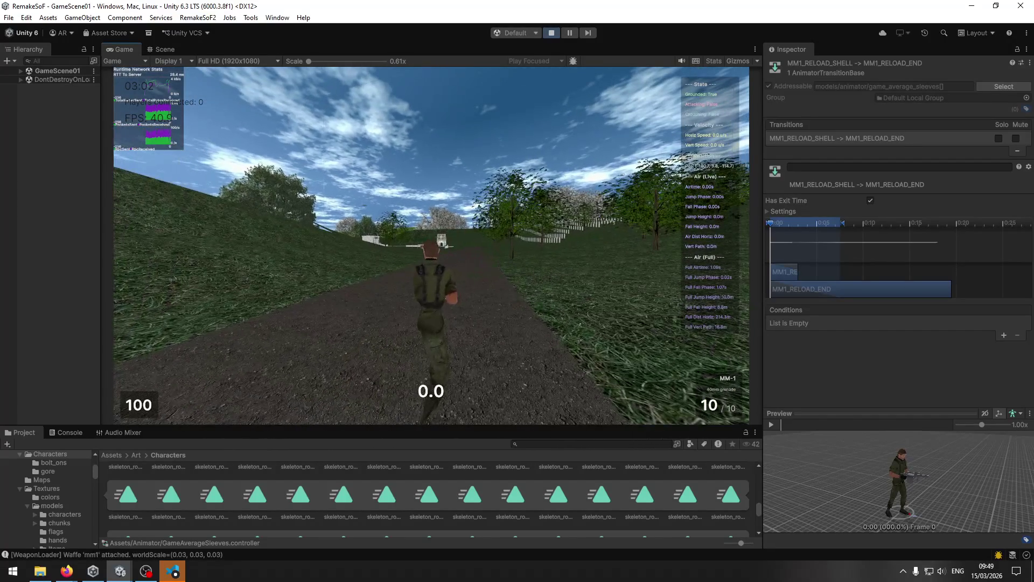
pyautogui.click(430, 243)
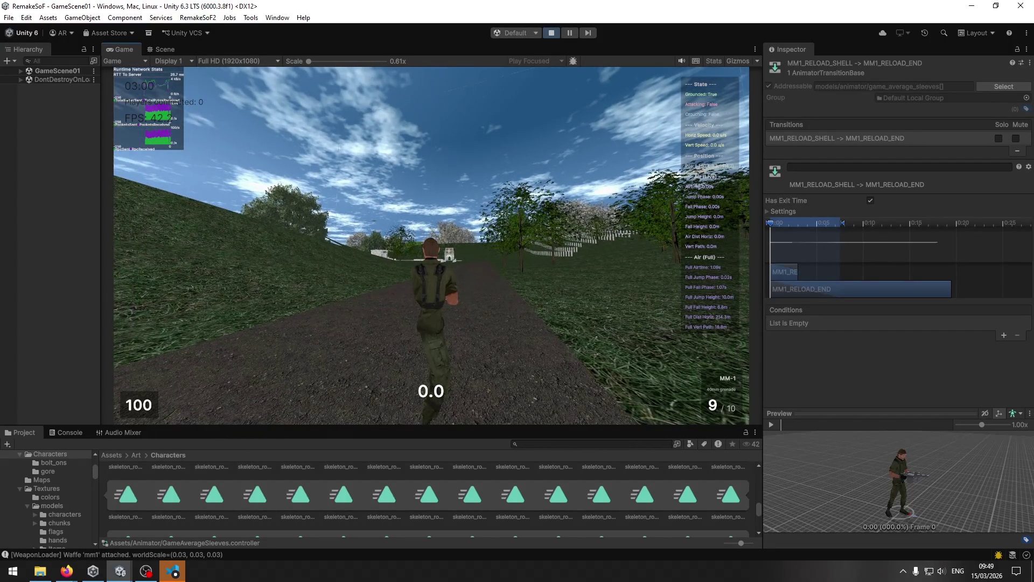
pyautogui.click(431, 245)
pyautogui.click(431, 245)
pyautogui.press('r')
pyautogui.press('super')
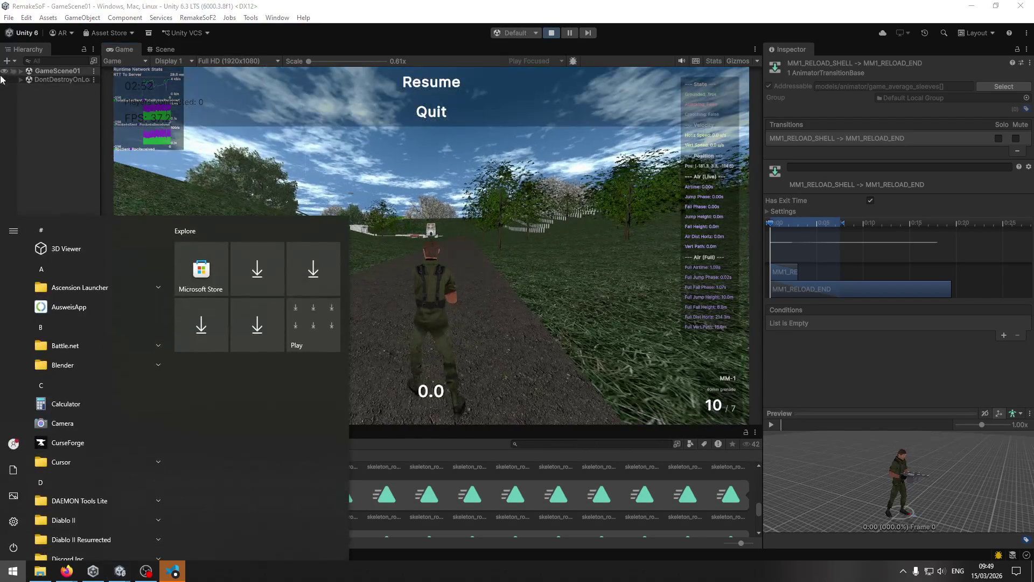
# Select average_sleeves(Clone) under GameScene01 > PlayerCharacter > VisualRoot to show its Animator
pyautogui.click(21, 71)
pyautogui.click(28, 106)
pyautogui.click(36, 123)
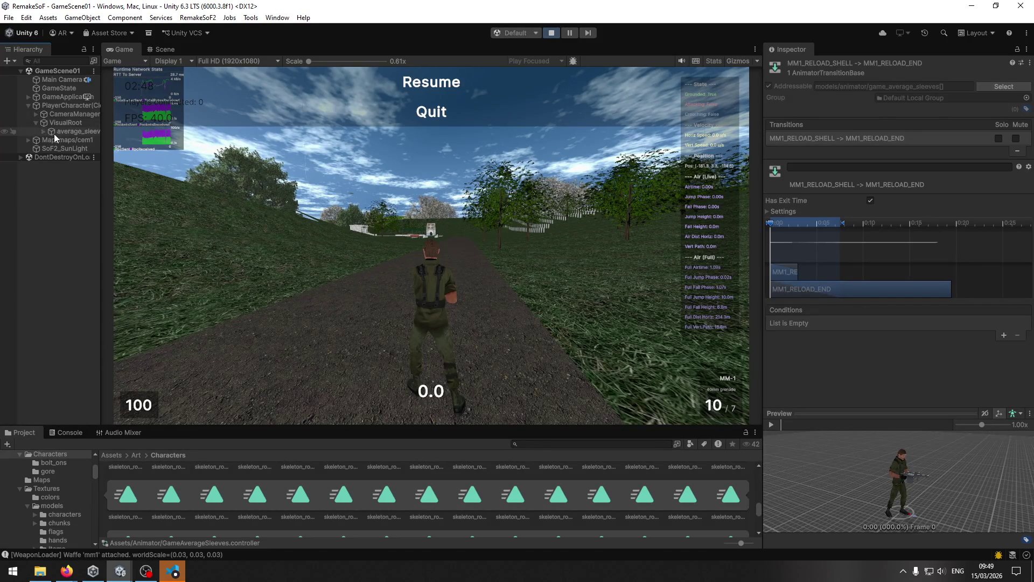
pyautogui.click(65, 132)
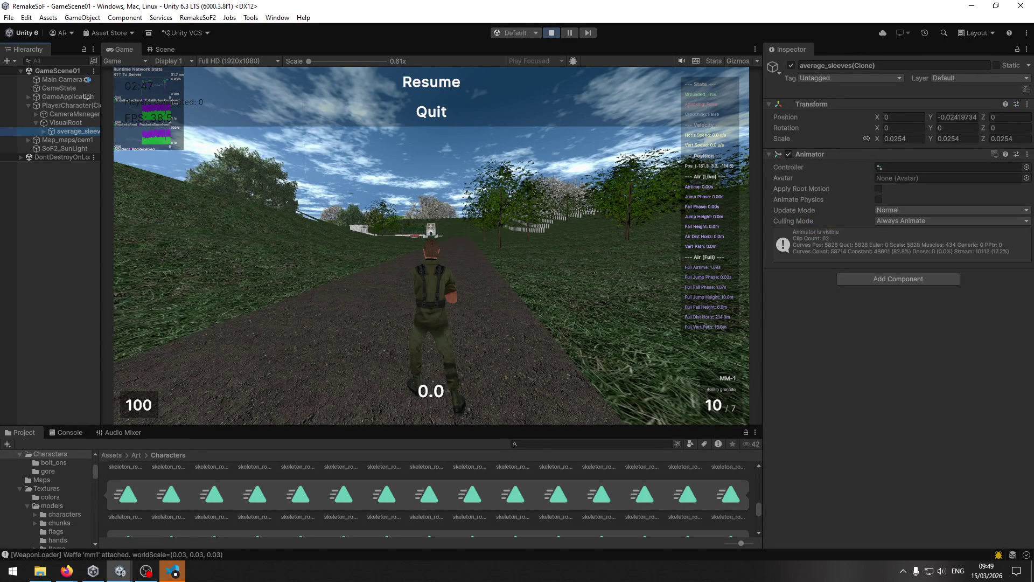
# Resume, fire three more grenades and reload to leave ammo at 10 / 4, then return to the editor
pyautogui.click(425, 85)
pyautogui.click(430, 245)
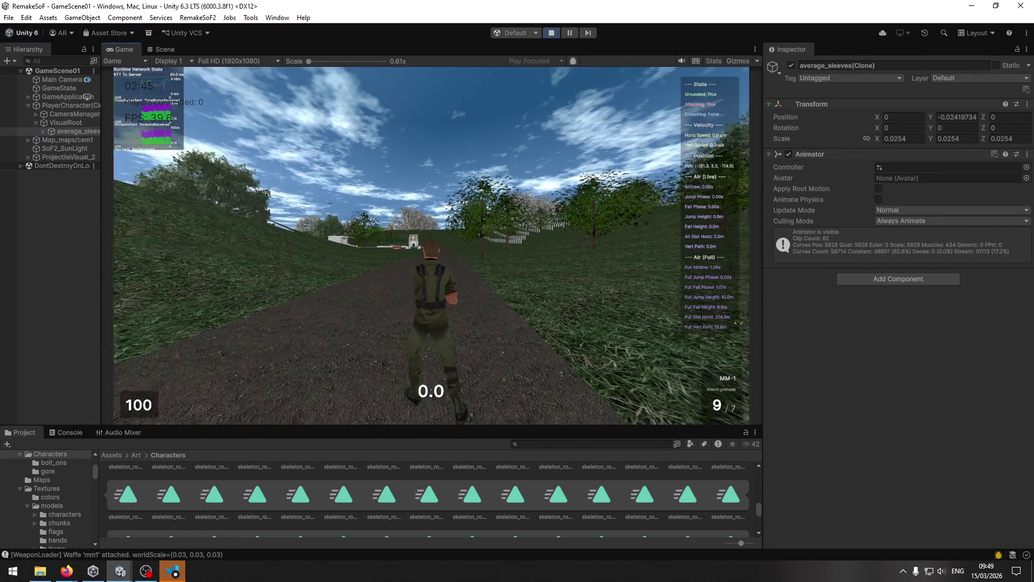
pyautogui.click(430, 245)
pyautogui.click(430, 245)
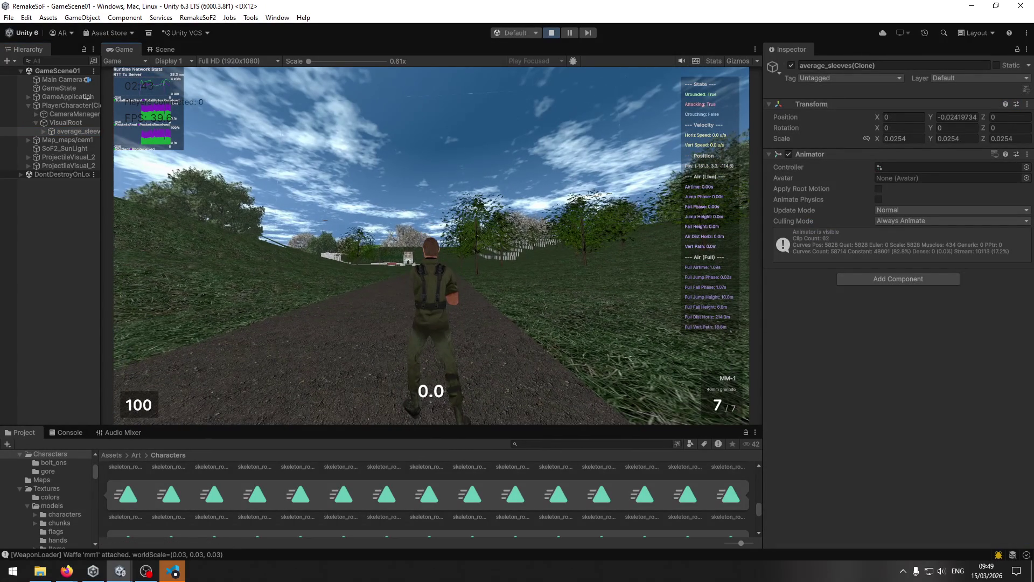
pyautogui.press('r')
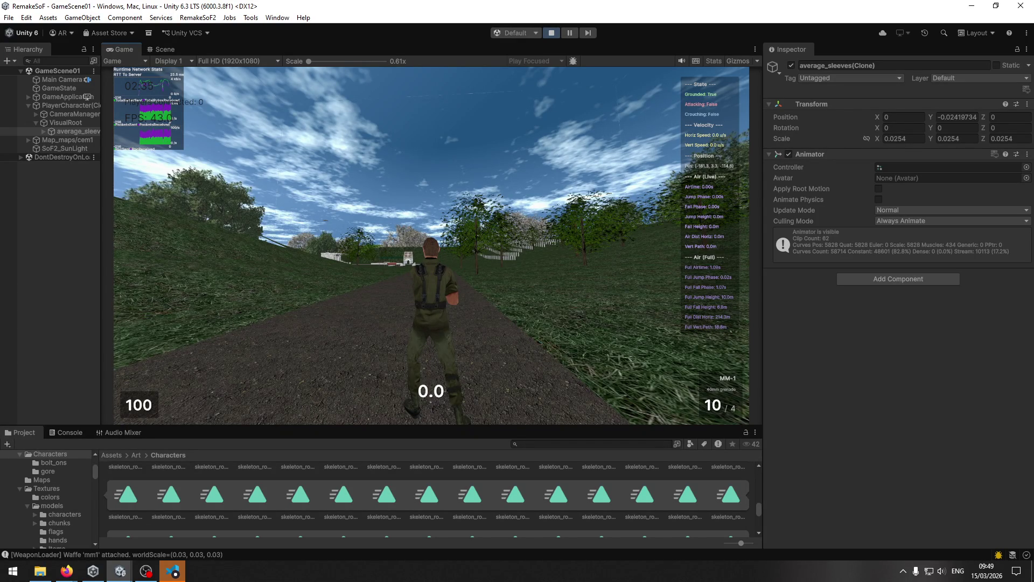
pyautogui.press('Escape')
pyautogui.press('super')
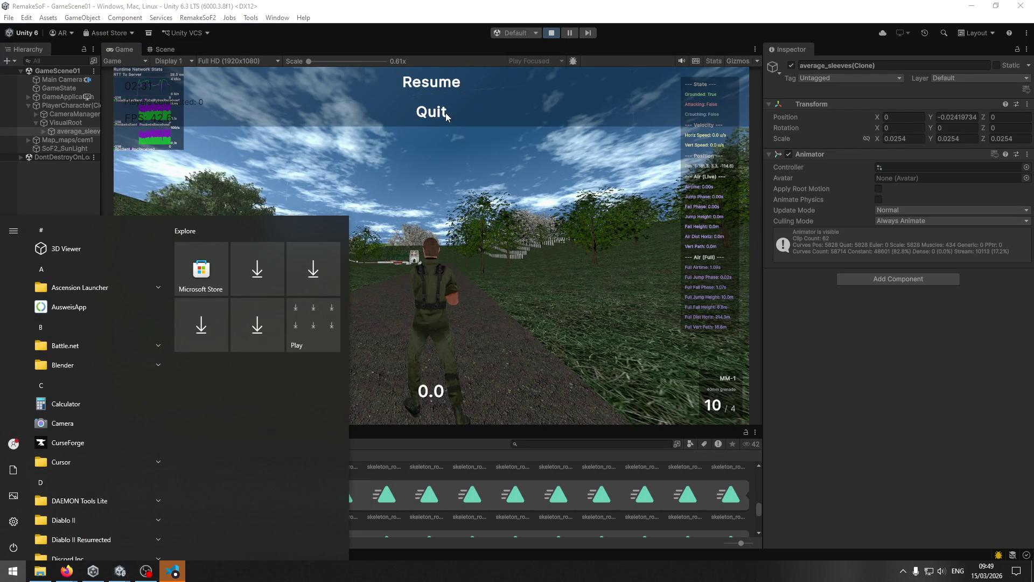
pyautogui.press('super')
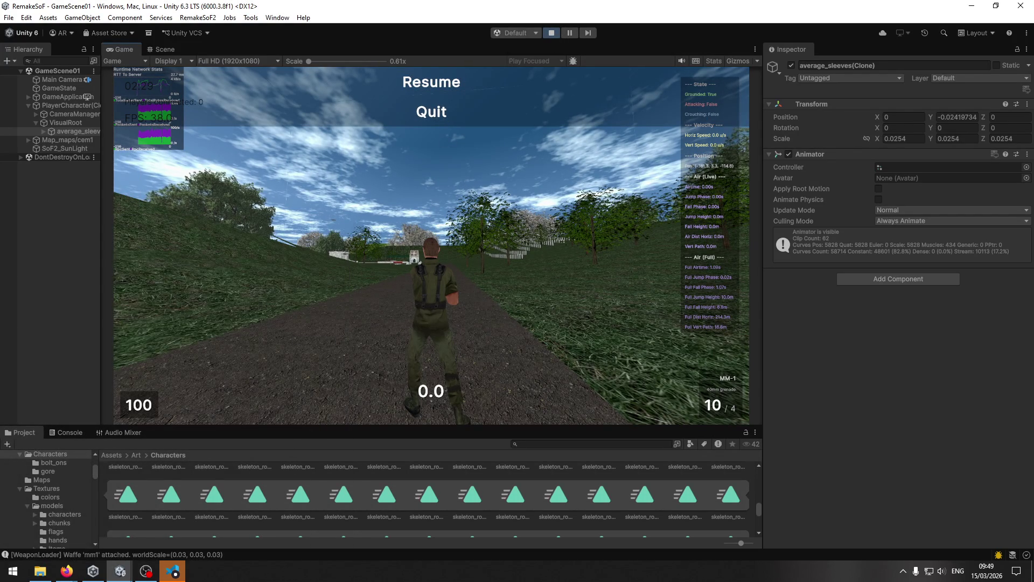
# Open the Animator graph, reposition it, and inspect MM1_RELOAD_END and the SHELL→END transition
pyautogui.doubleClick(950, 167)
pyautogui.moveTo(805, 307); pyautogui.dragTo(517, 108)
pyautogui.click(834, 436)
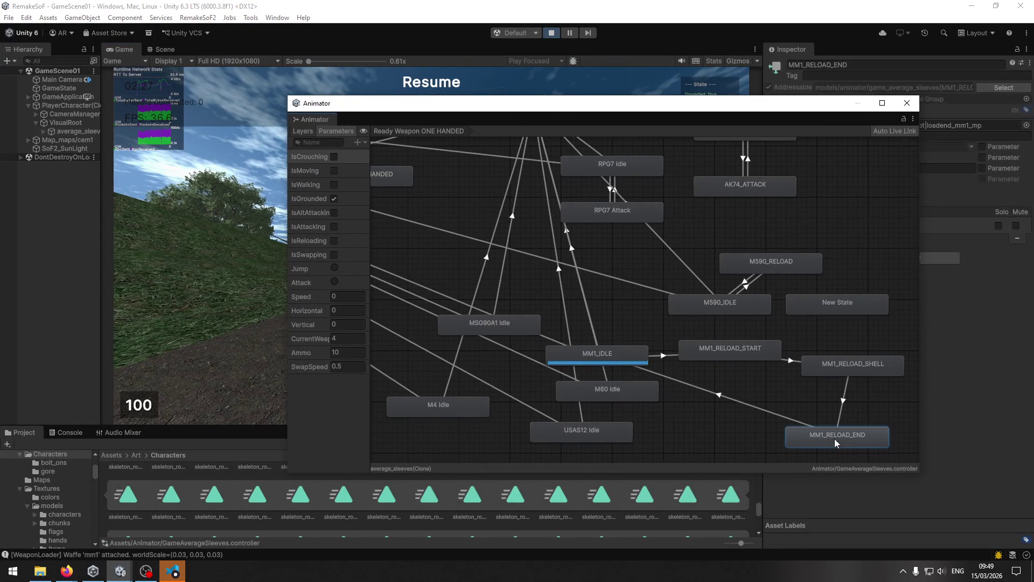
pyautogui.moveTo(749, 110)
pyautogui.mouseDown()
pyautogui.moveTo(516, 97)
pyautogui.moveTo(684, 100)
pyautogui.moveTo(669, 134)
pyautogui.moveTo(607, 108)
pyautogui.moveTo(640, 112)
pyautogui.mouseUp()
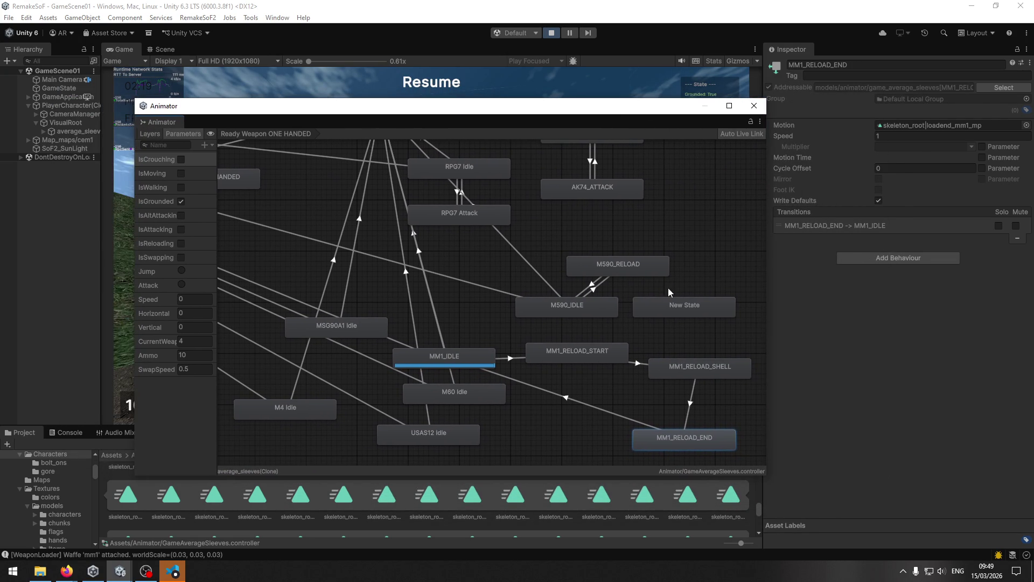
pyautogui.click(694, 396)
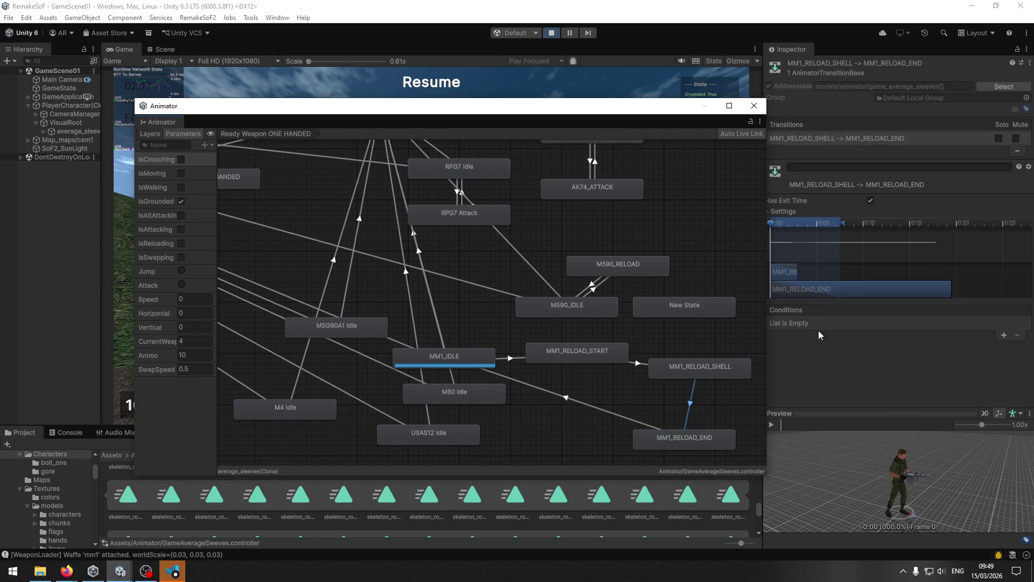
pyautogui.moveTo(650, 110)
pyautogui.mouseDown()
pyautogui.moveTo(612, 105)
pyautogui.moveTo(636, 106)
pyautogui.mouseUp()
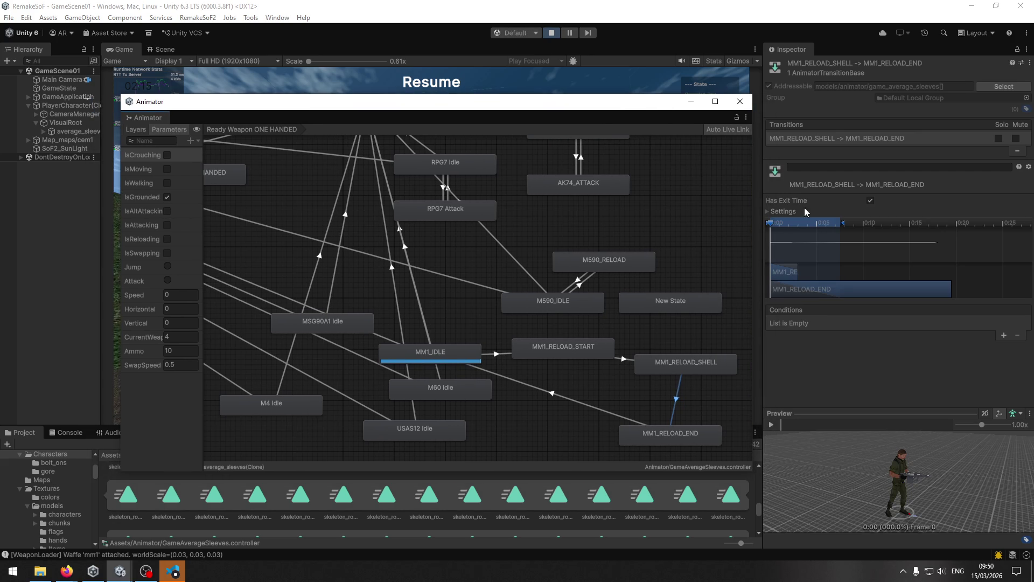
# Inspect MM1_RELOAD_SHELL and the START→SHELL transition, then ping the shell state's loadshell_mm1_mp clip
pyautogui.click(701, 364)
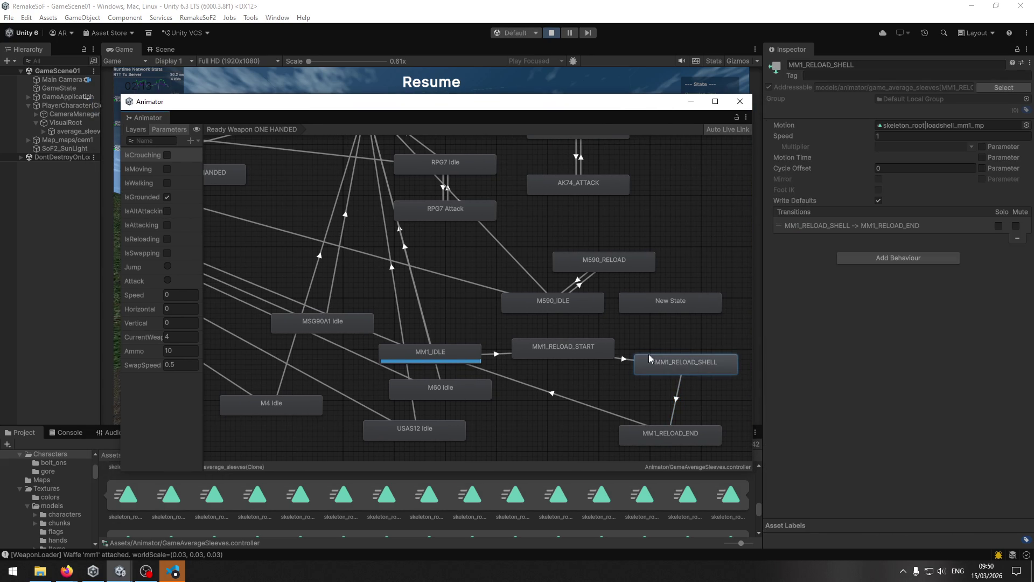
pyautogui.click(624, 361)
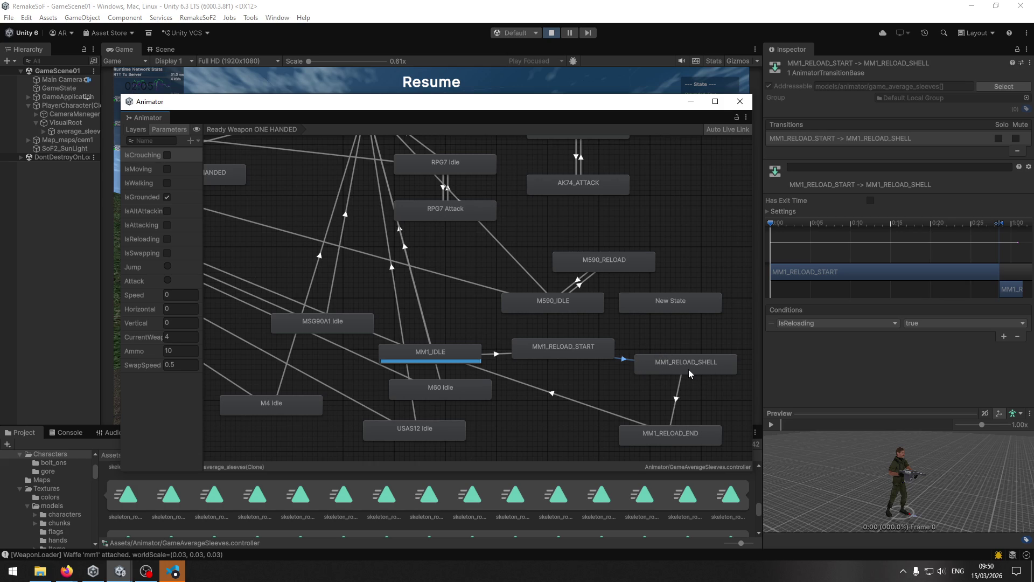
pyautogui.click(689, 370)
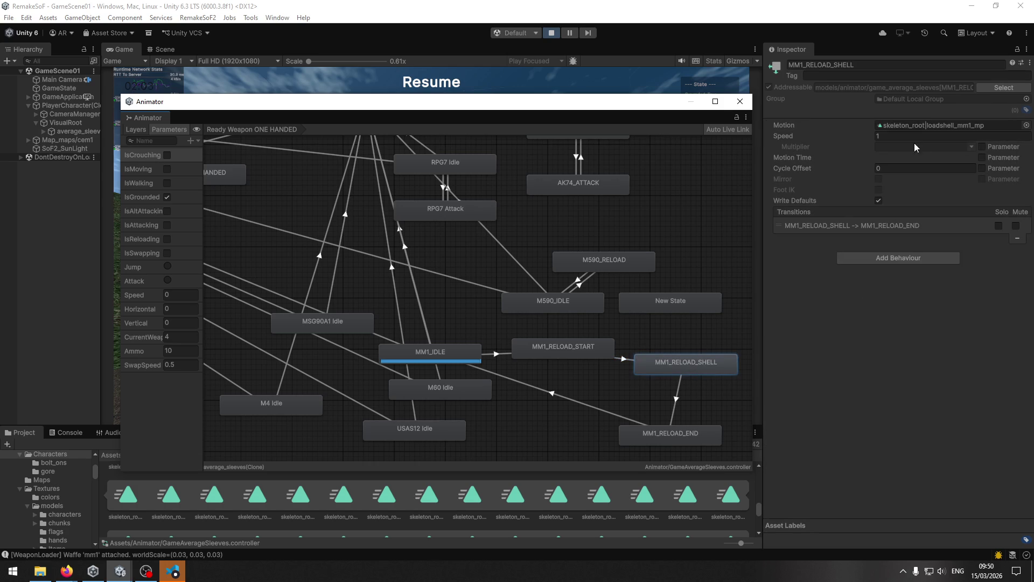
pyautogui.click(923, 125)
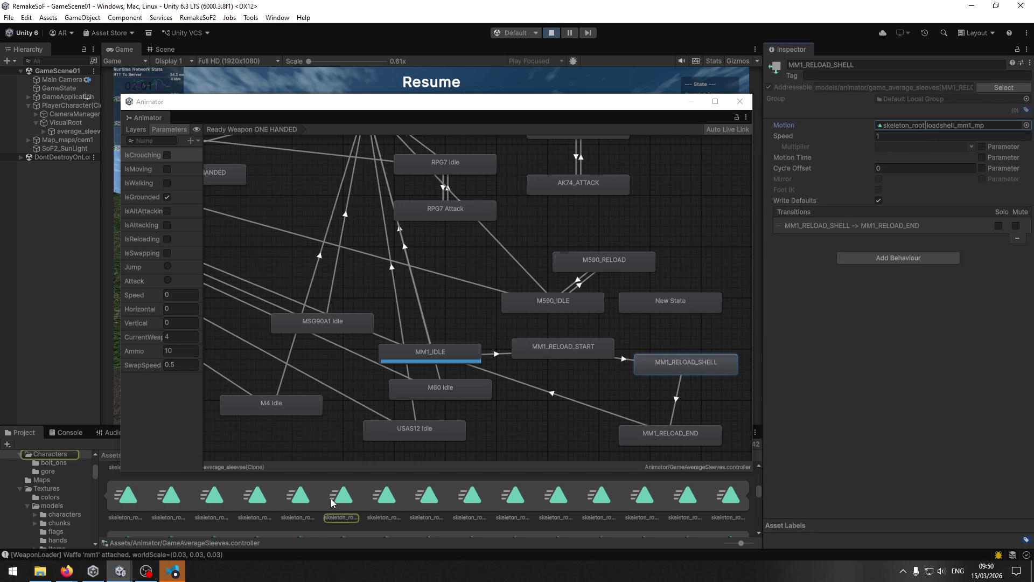
# Select the average_sleeves model and scroll down its import settings to the Clips list
pyautogui.scroll(10, 318, 509)
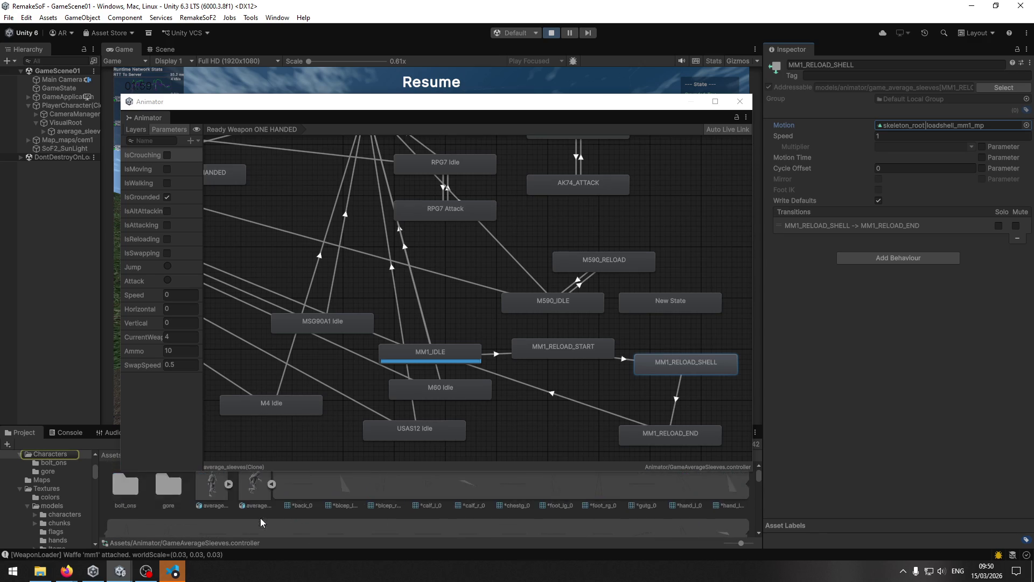
pyautogui.click(251, 491)
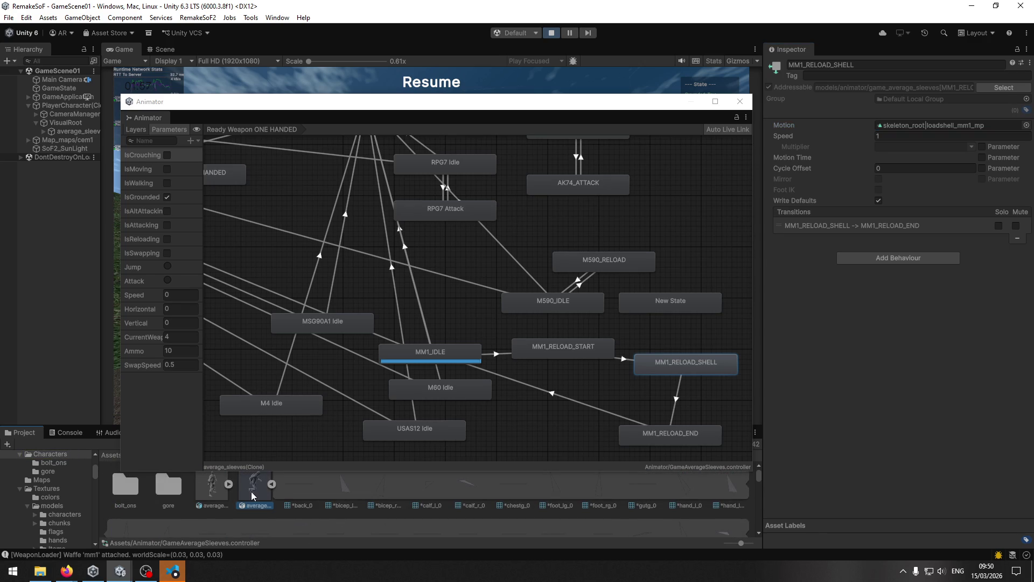
pyautogui.scroll(-5, 903, 289)
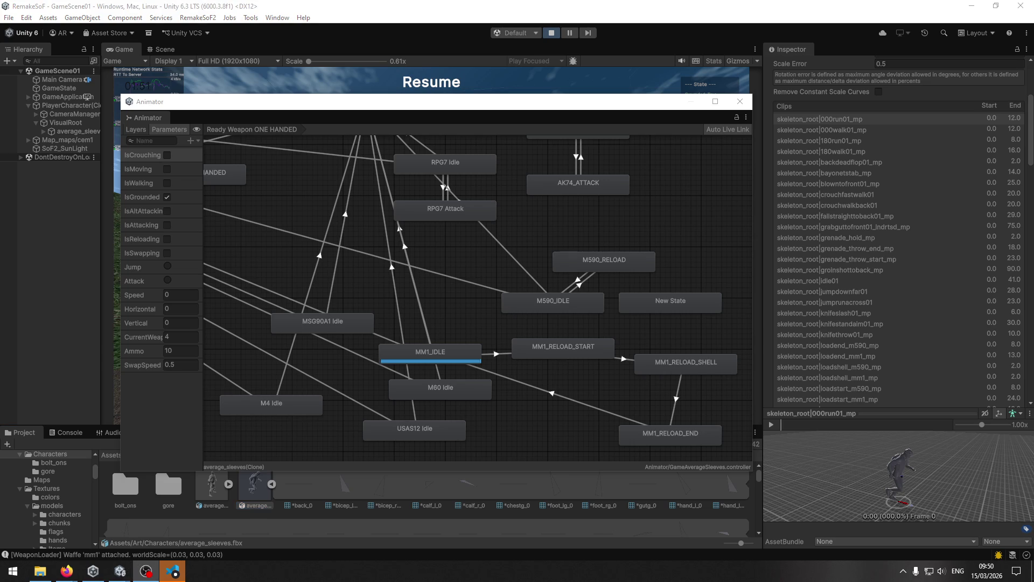
pyautogui.scroll(-2, 917, 312)
pyautogui.scroll(-2, 919, 313)
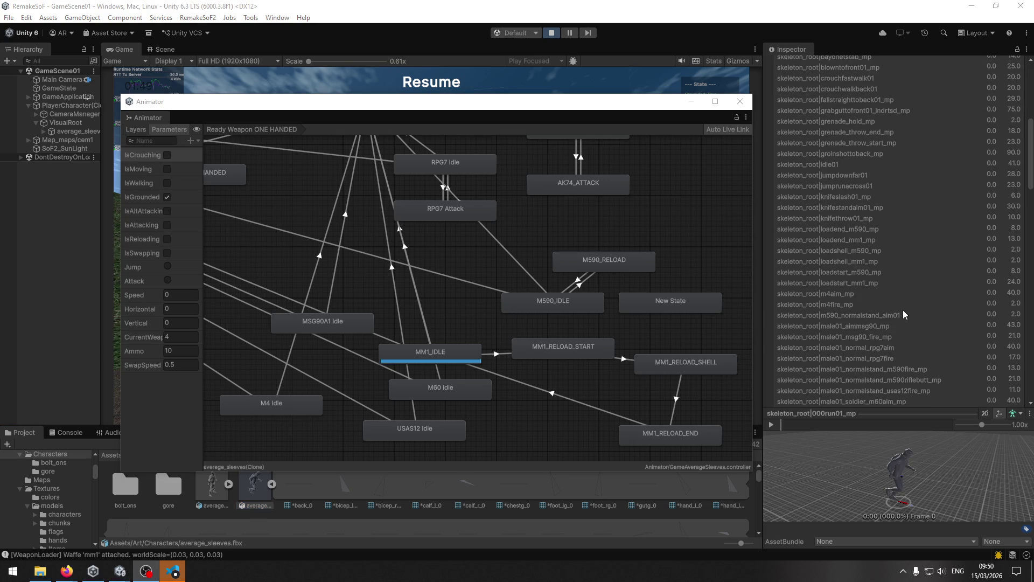
pyautogui.scroll(-7, 867, 215)
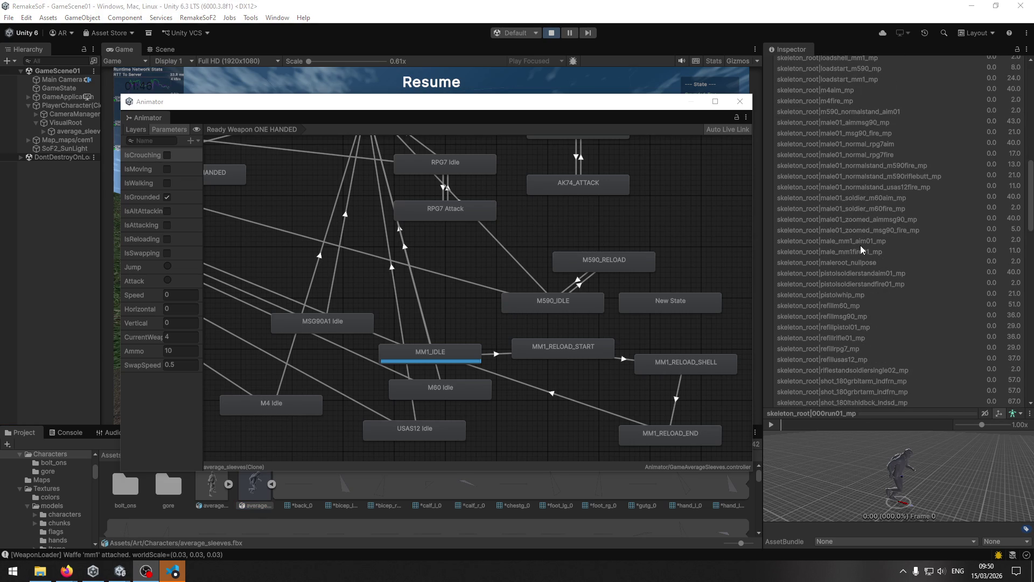
pyautogui.scroll(-1, 861, 246)
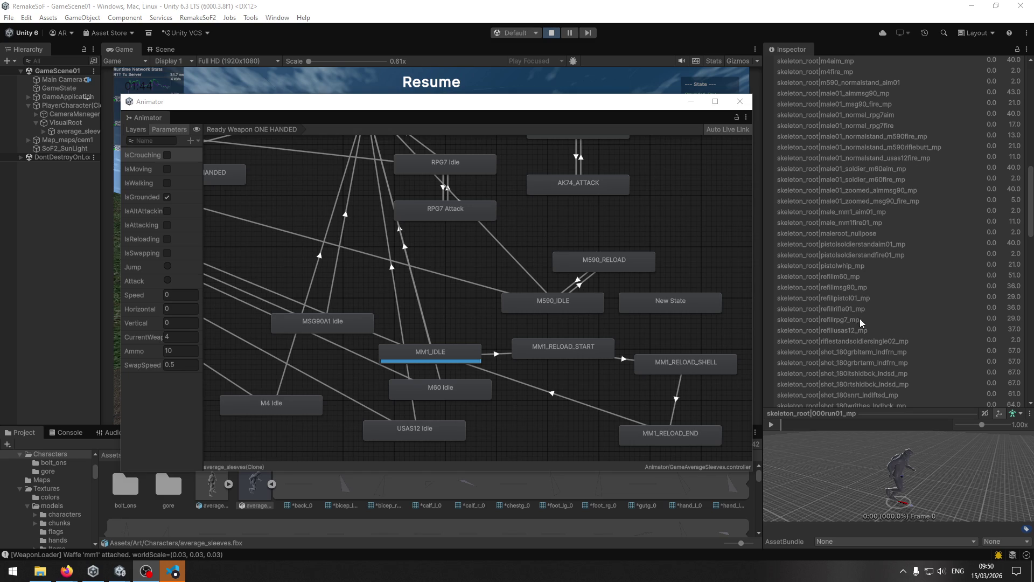
pyautogui.scroll(-4, 852, 317)
# Preview male_mm1fire01_mp and male_mm1_aim01_mp, ending on male_mm1fire01_mp
pyautogui.click(845, 107)
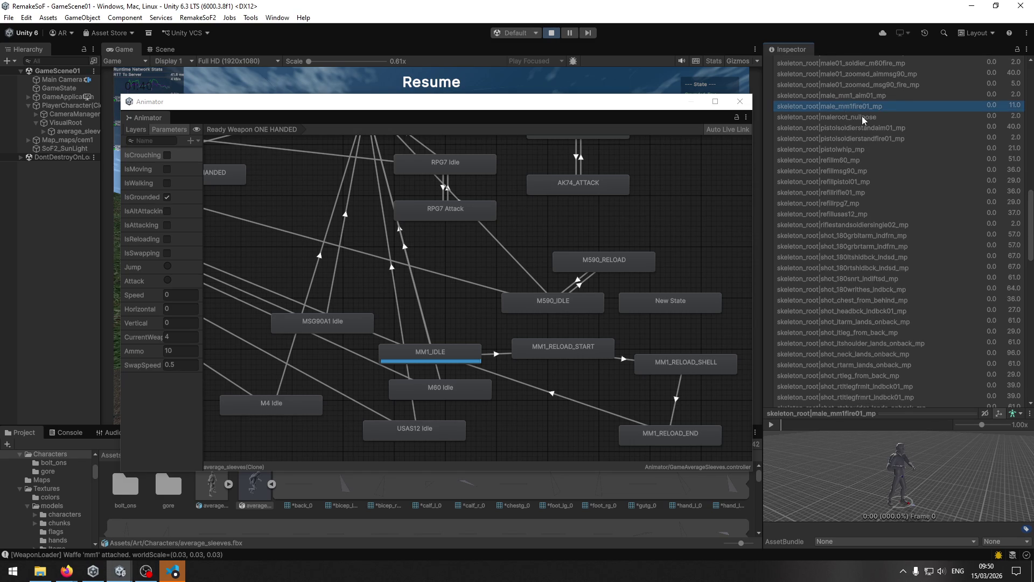
pyautogui.scroll(1, 864, 134)
pyautogui.click(847, 124)
pyautogui.scroll(1, 893, 144)
pyautogui.scroll(4, 893, 156)
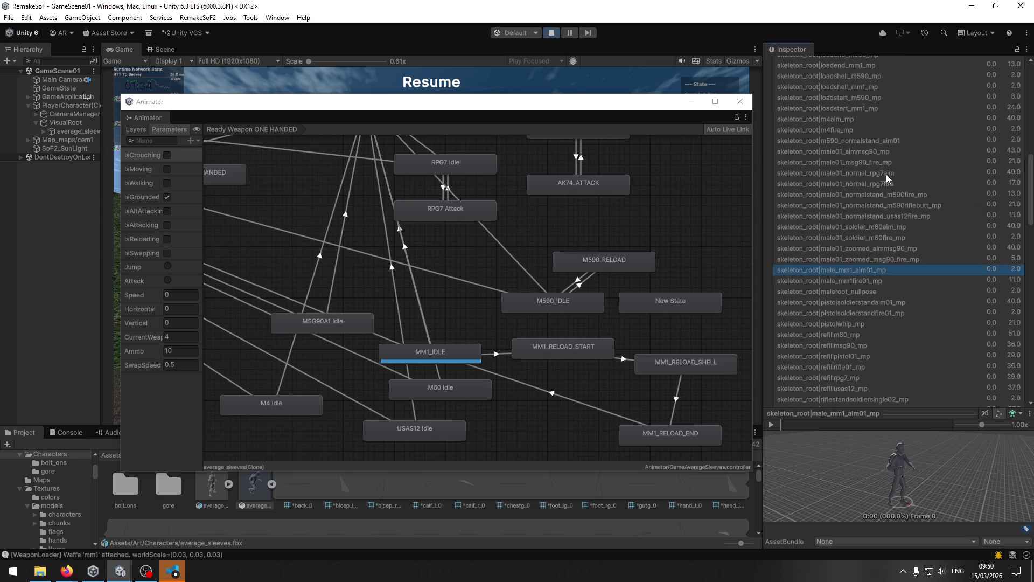
pyautogui.click(883, 281)
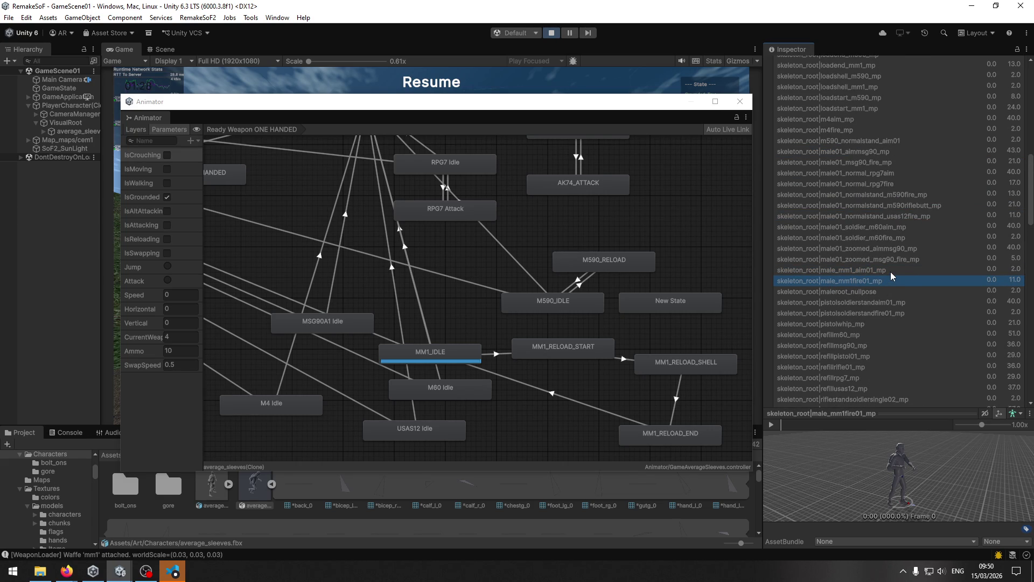
# Find and select the loadshell_mm1_mp clip in the average_sleeves Clips list
pyautogui.scroll(-5, 891, 274)
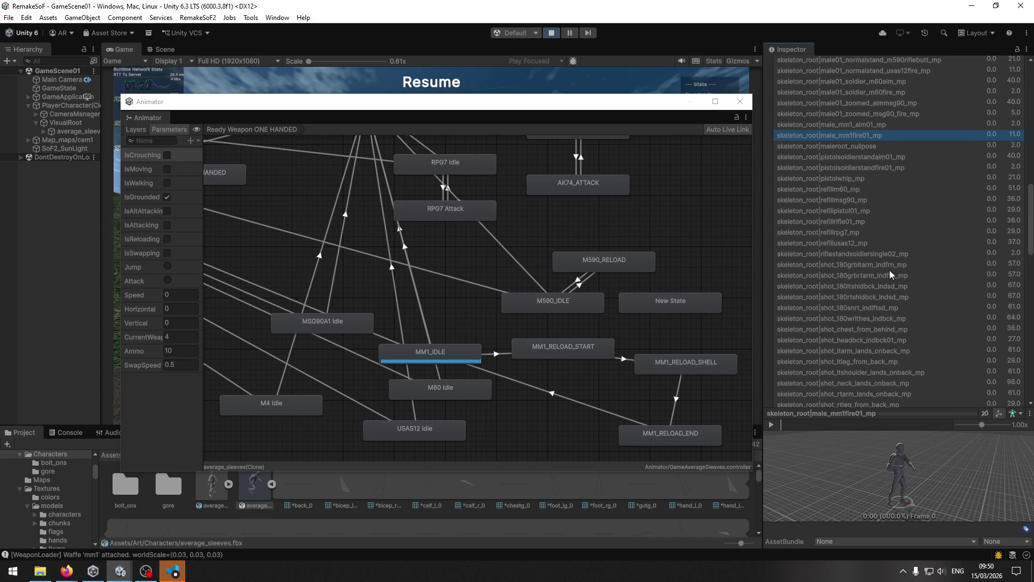
pyautogui.scroll(-4, 889, 272)
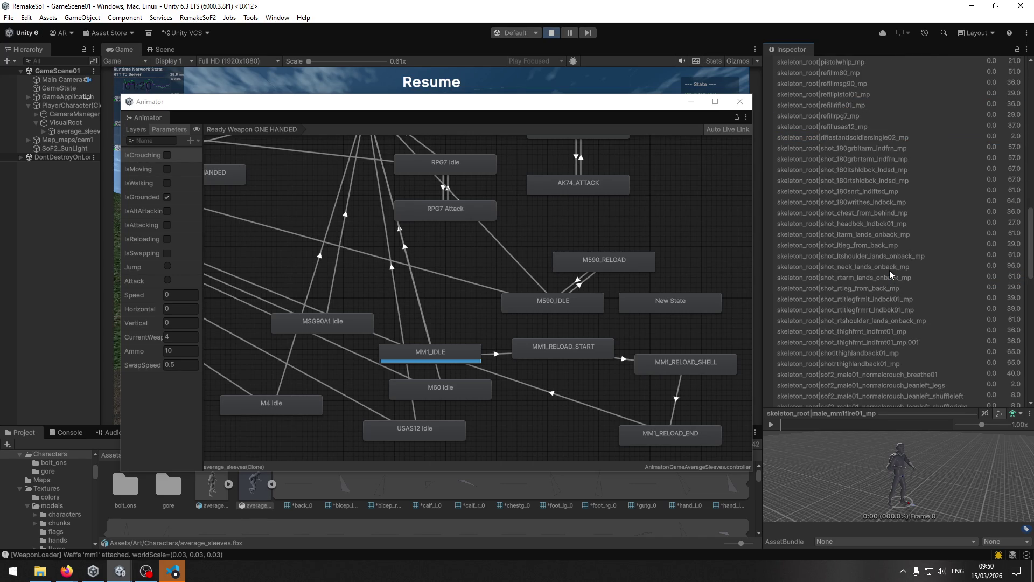
pyautogui.scroll(-3, 890, 270)
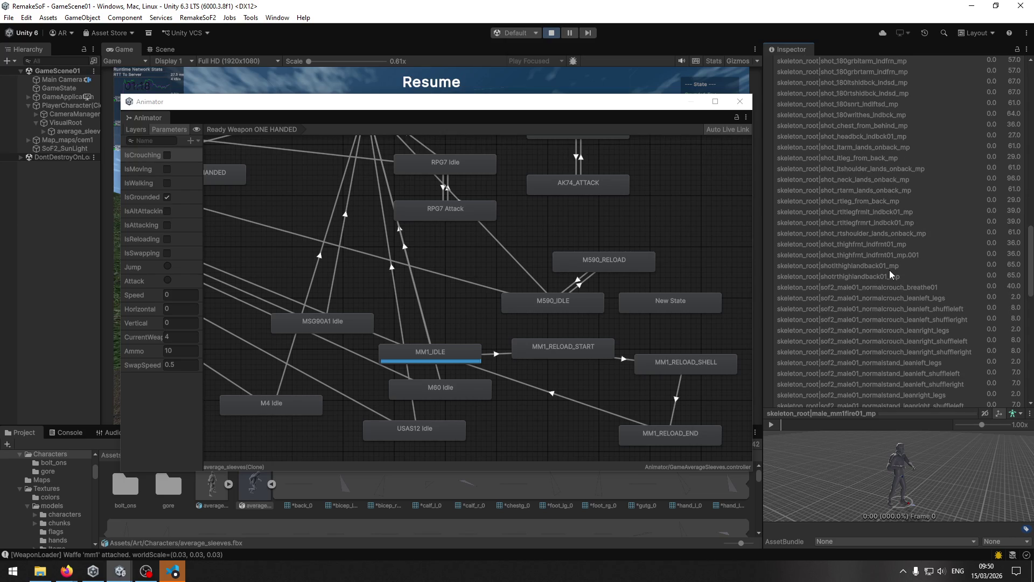
pyautogui.scroll(-4, 894, 270)
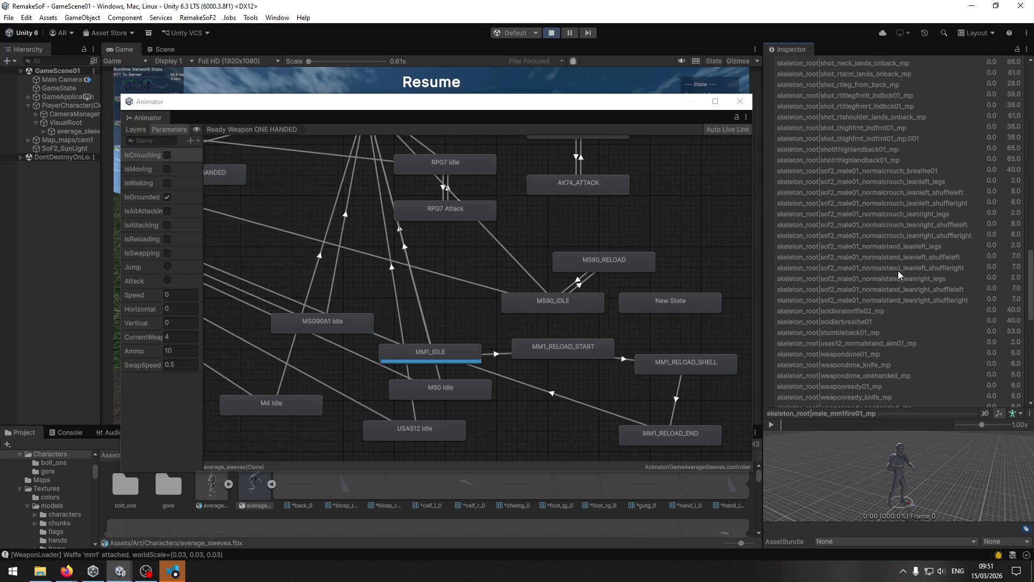
pyautogui.scroll(-1, 897, 270)
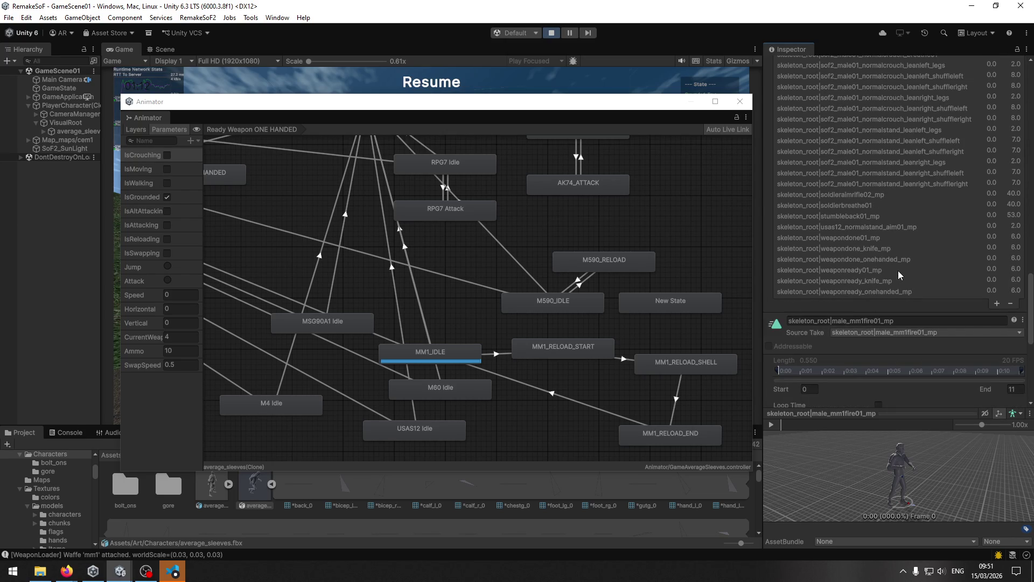
pyautogui.scroll(-1, 896, 272)
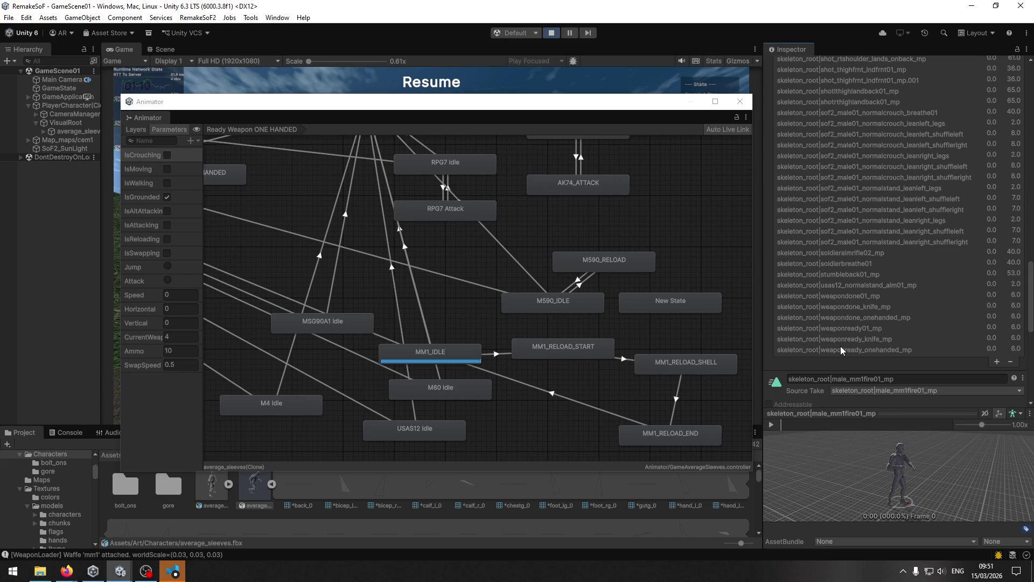
pyautogui.scroll(4, 845, 275)
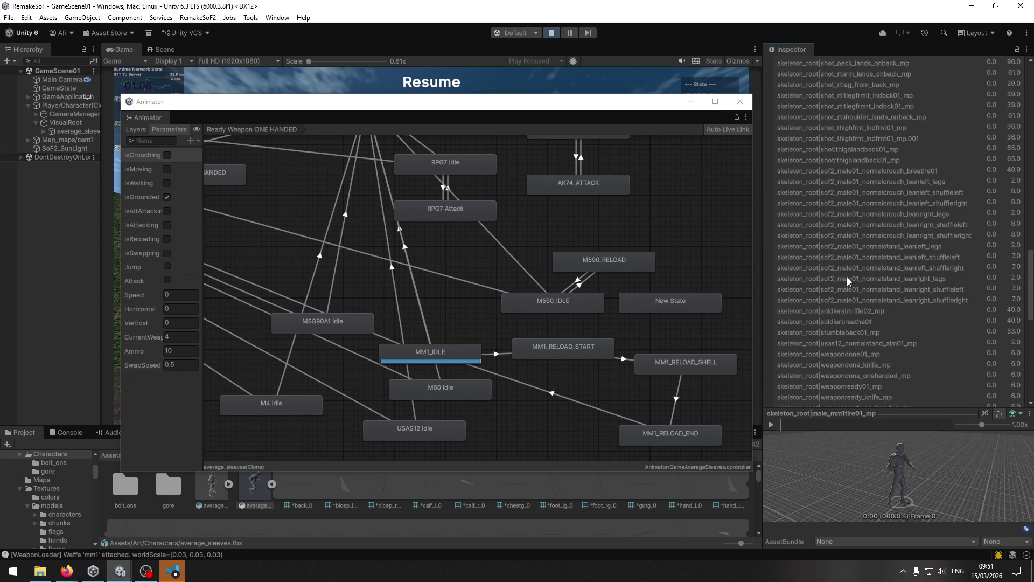
pyautogui.scroll(6, 872, 258)
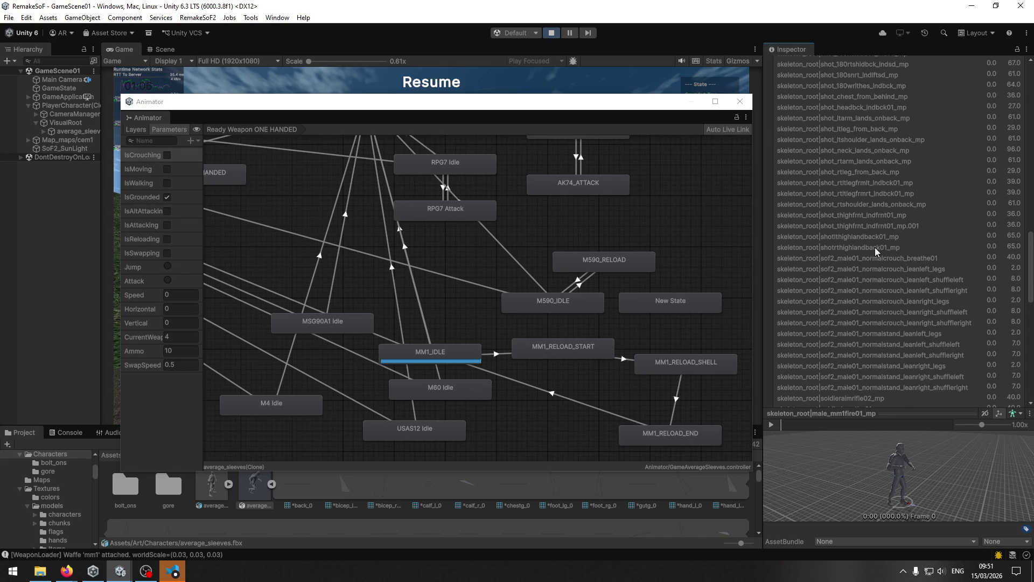
pyautogui.scroll(5, 874, 230)
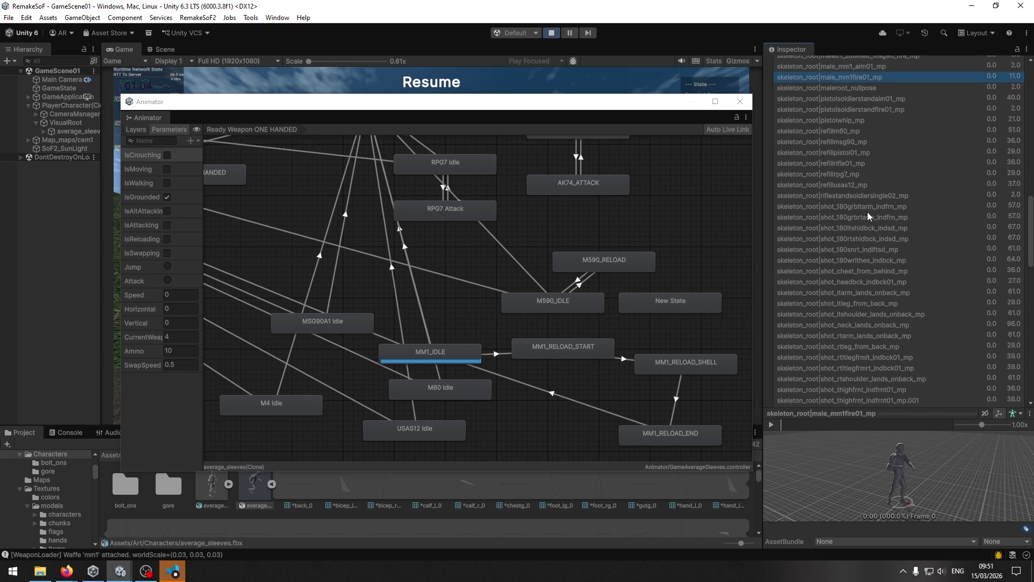
pyautogui.scroll(4, 862, 214)
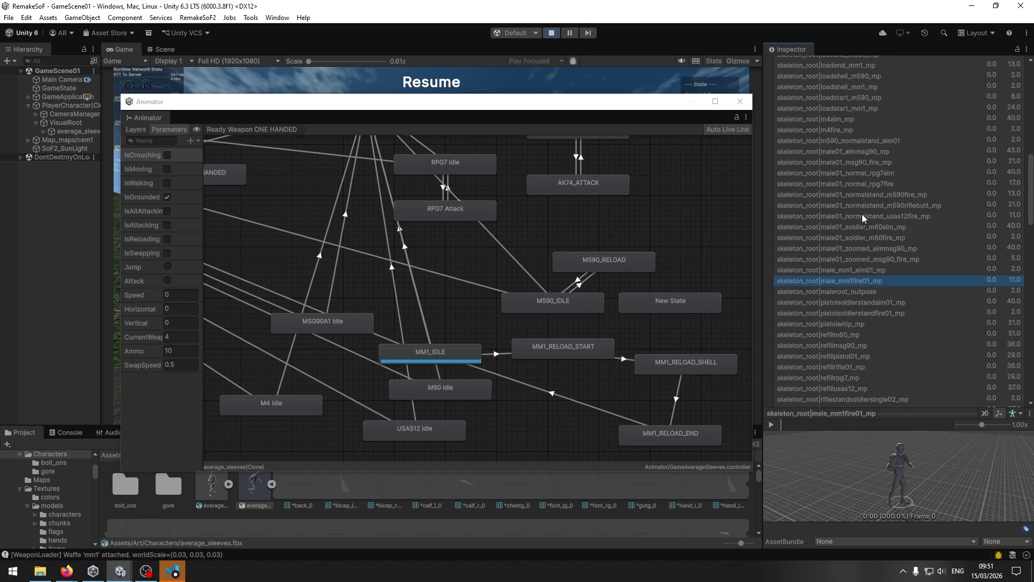
pyautogui.click(853, 116)
# Turn on Loop Time for the loadshell_mm1_mp clip
pyautogui.scroll(3, 857, 205)
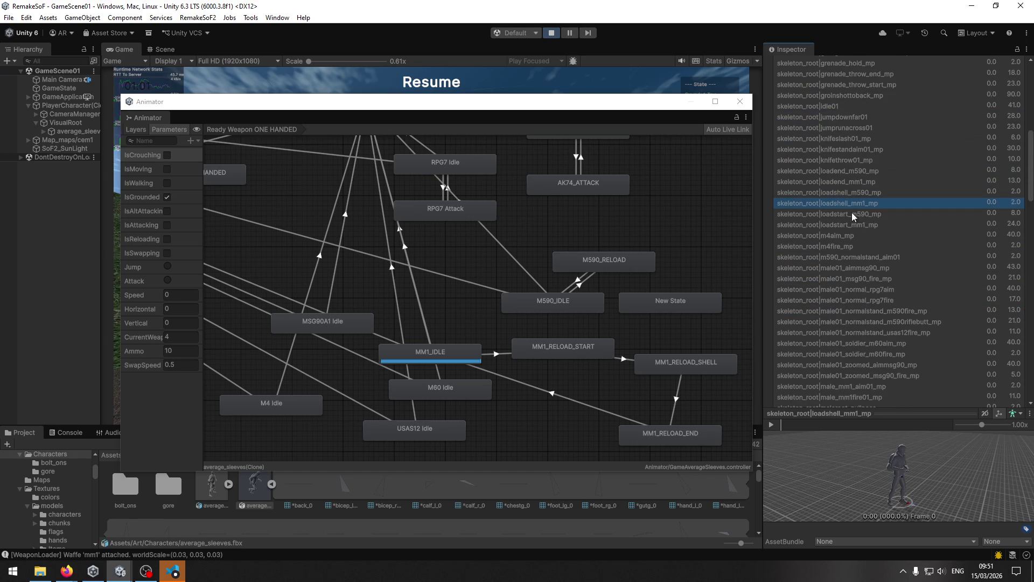
pyautogui.scroll(1, 832, 228)
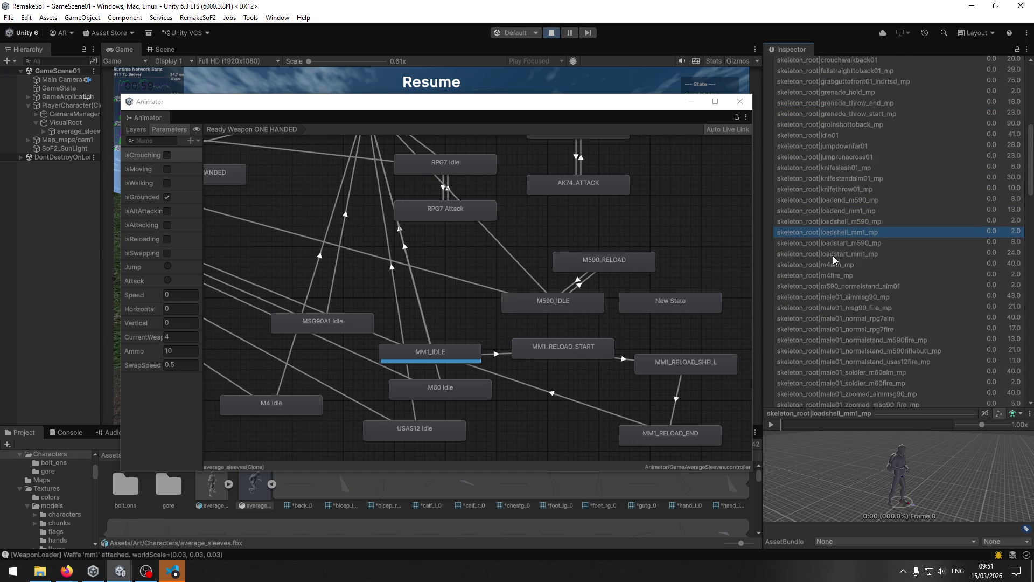
pyautogui.scroll(-10, 906, 281)
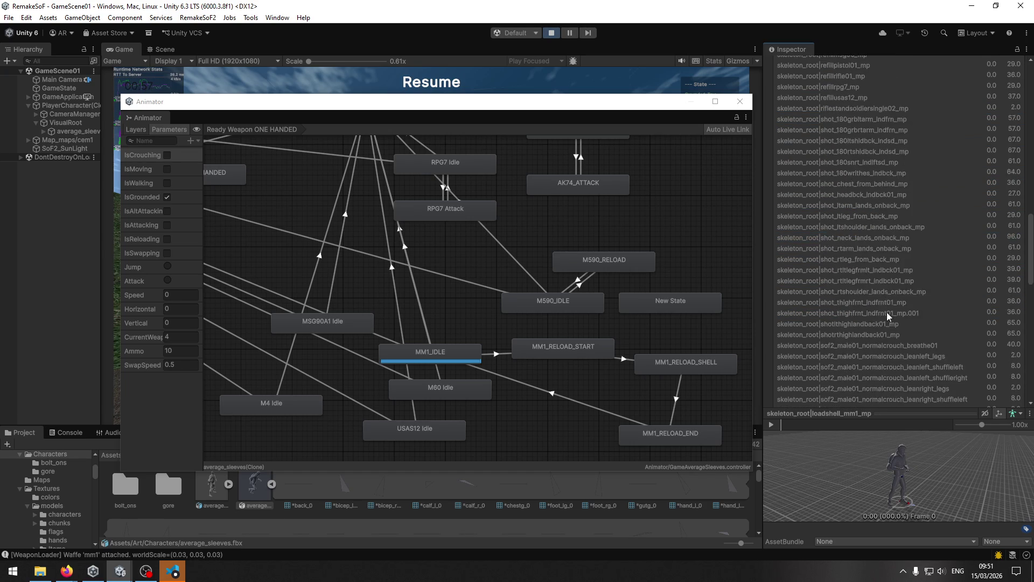
pyautogui.scroll(-5, 891, 307)
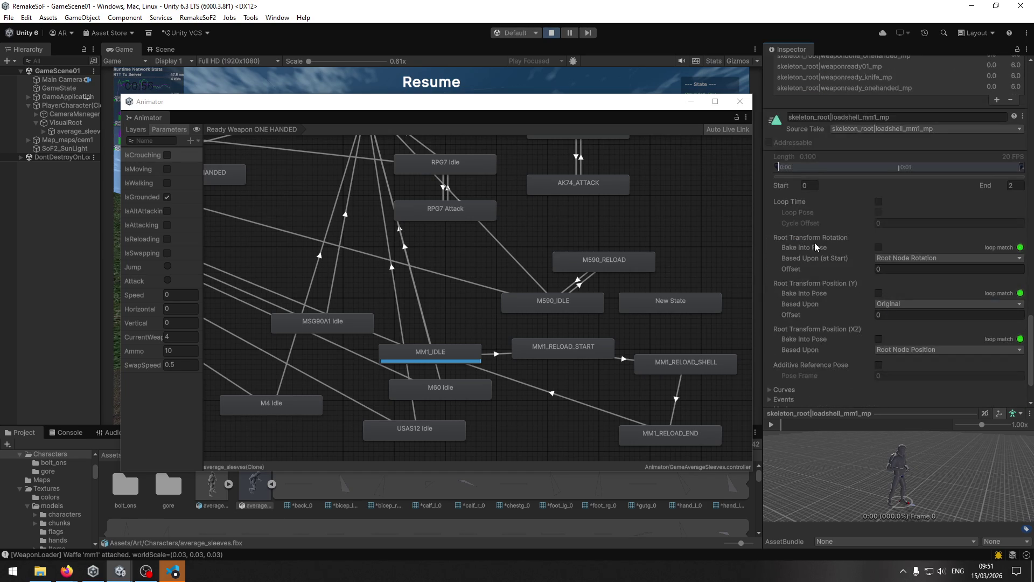
pyautogui.click(878, 202)
pyautogui.scroll(15, 877, 218)
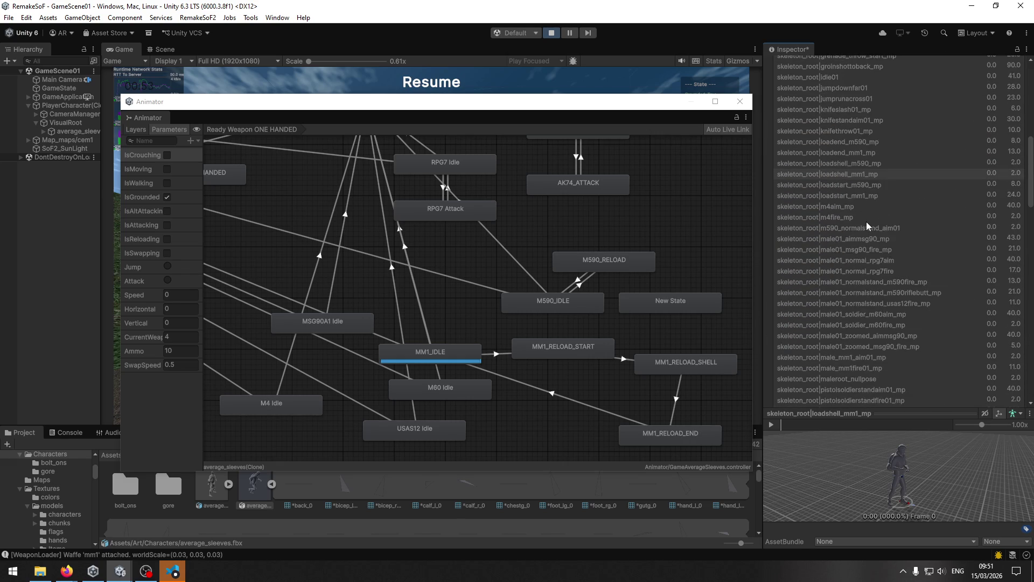
pyautogui.scroll(-20, 862, 253)
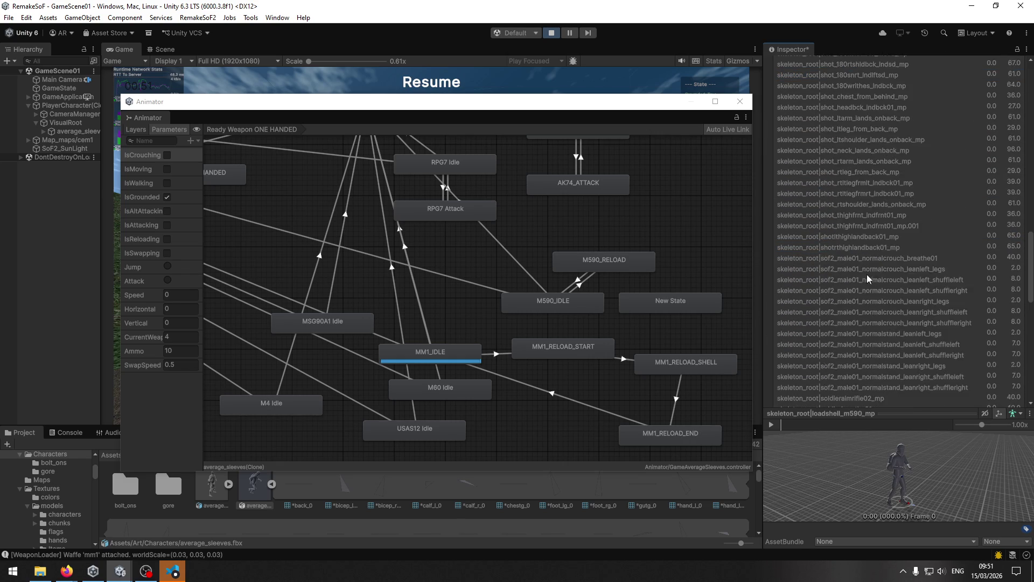